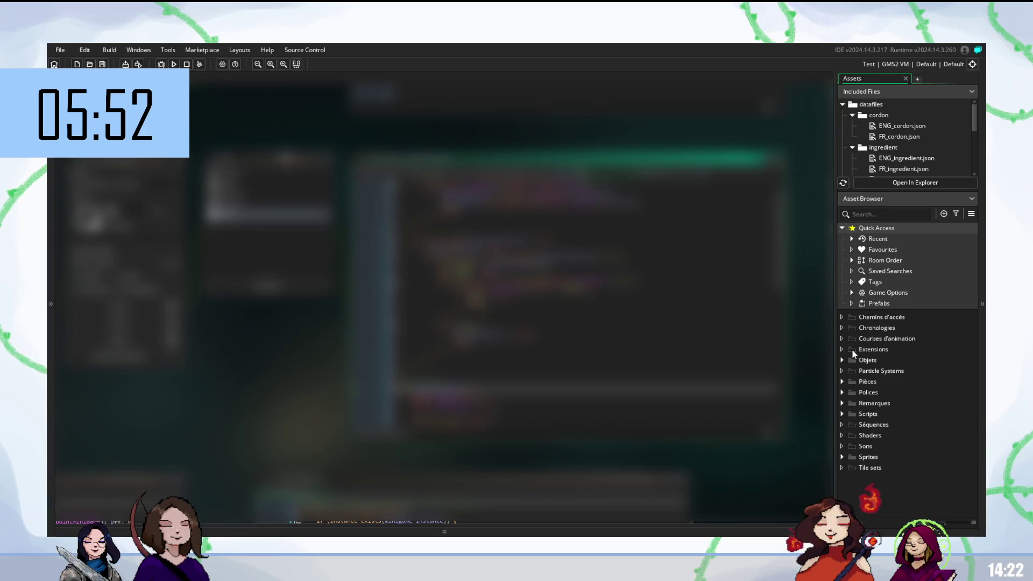
# Step: Expand Objets > MiniGame > minigame_step in the Asset Browser and open obj_minigame_mayo
pyautogui.click(843, 360)
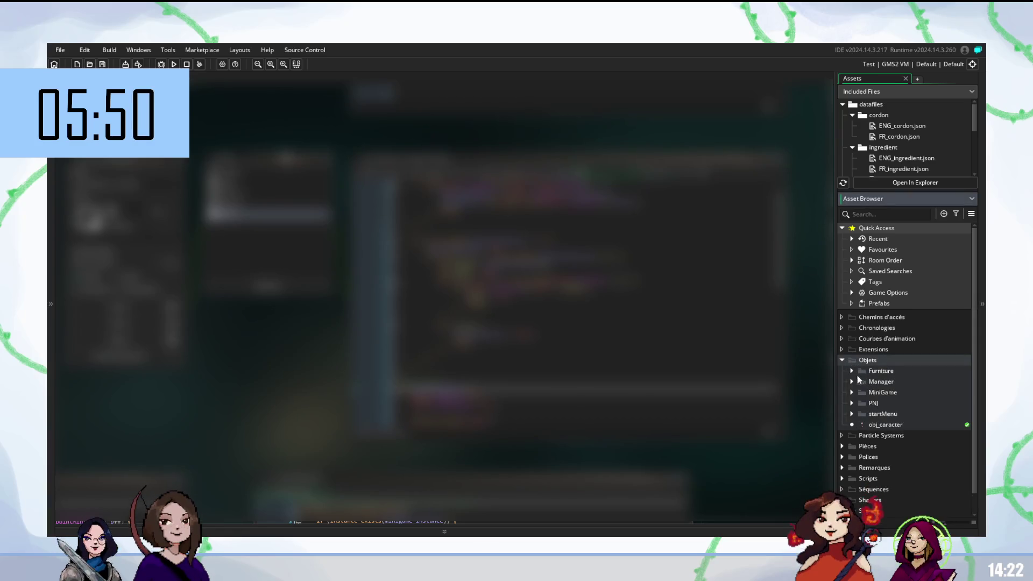
pyautogui.click(851, 393)
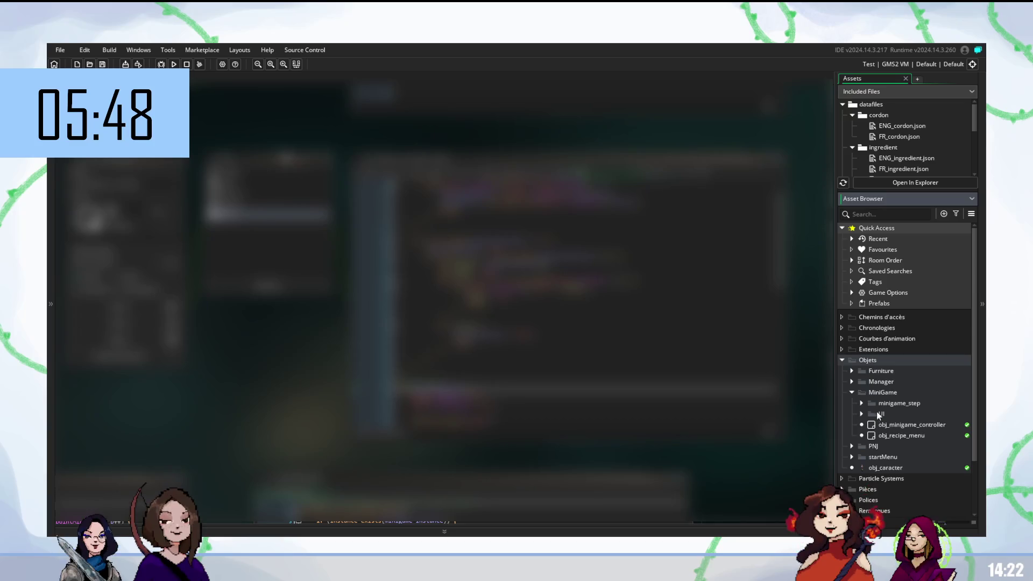
pyautogui.click(862, 403)
pyautogui.doubleClick(918, 435)
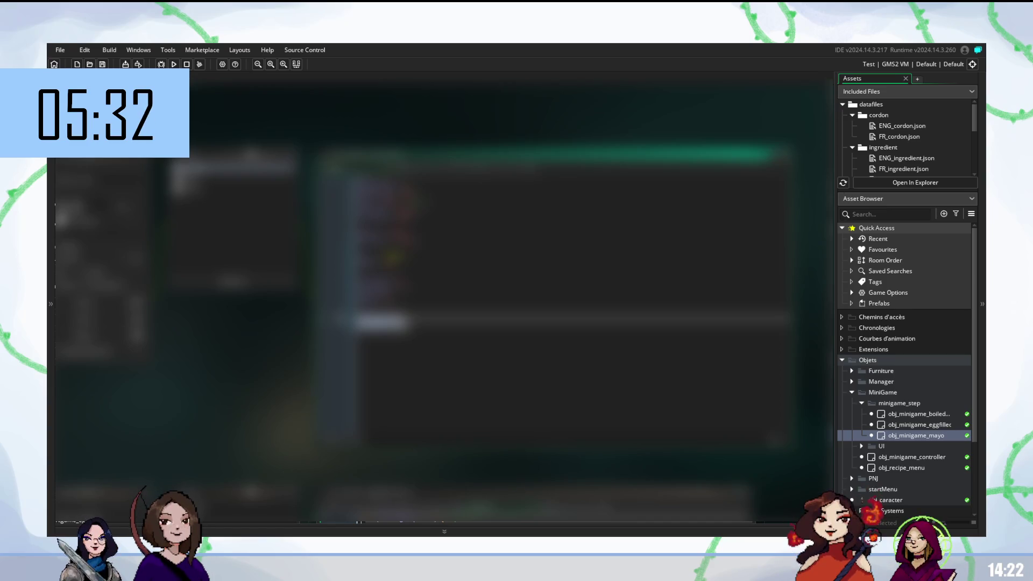
# Step: Browse the mayo object's events and select part of a code line to inspect it
pyautogui.click(232, 179)
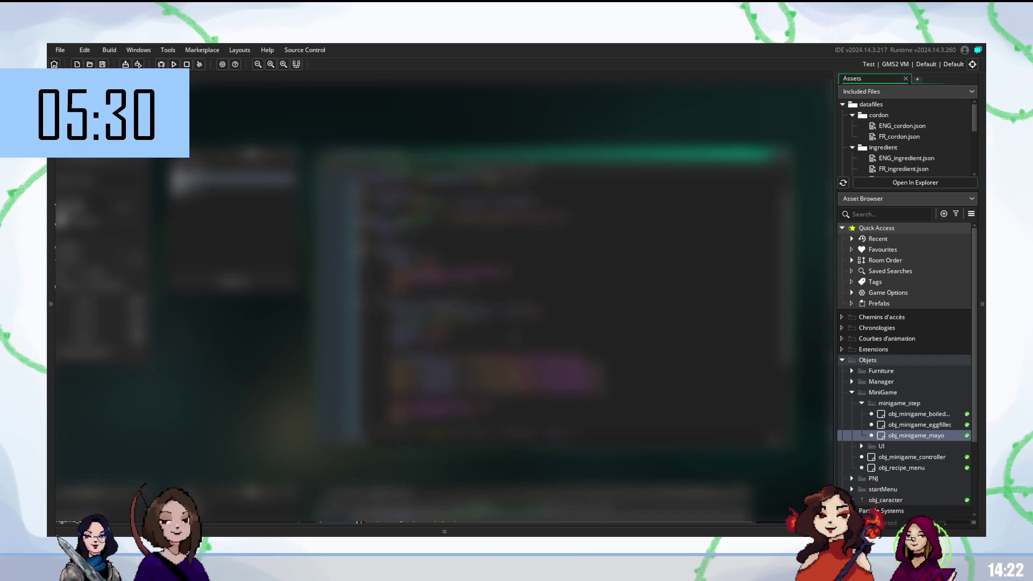
pyautogui.click(232, 185)
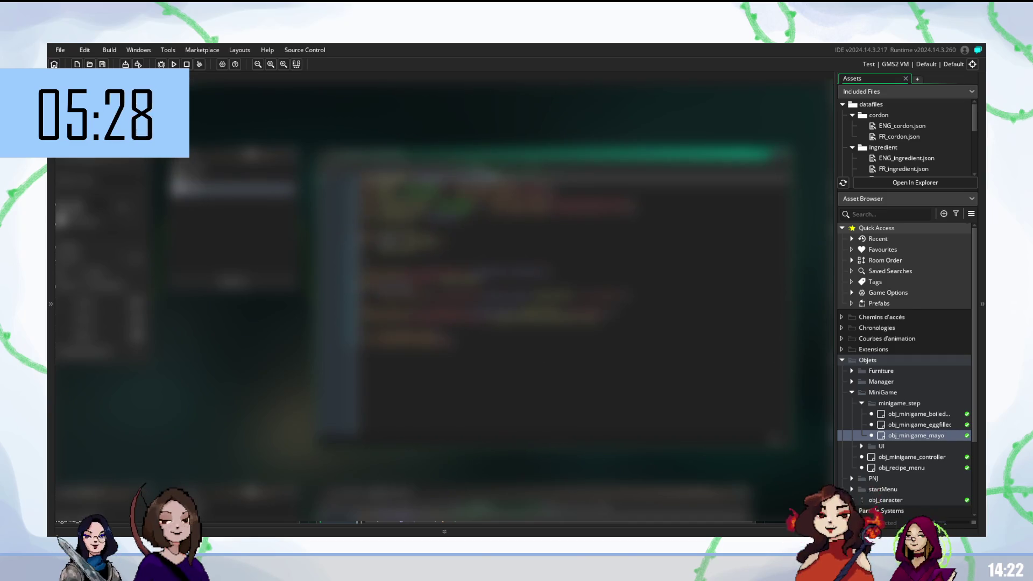
pyautogui.click(430, 273)
pyautogui.moveTo(484, 274); pyautogui.dragTo(533, 274)
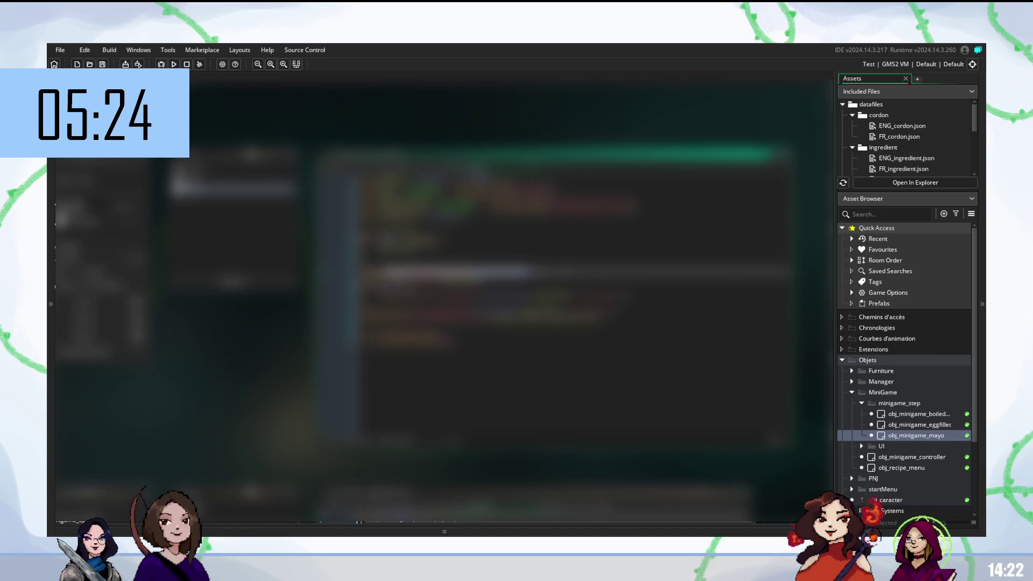
pyautogui.click(430, 273)
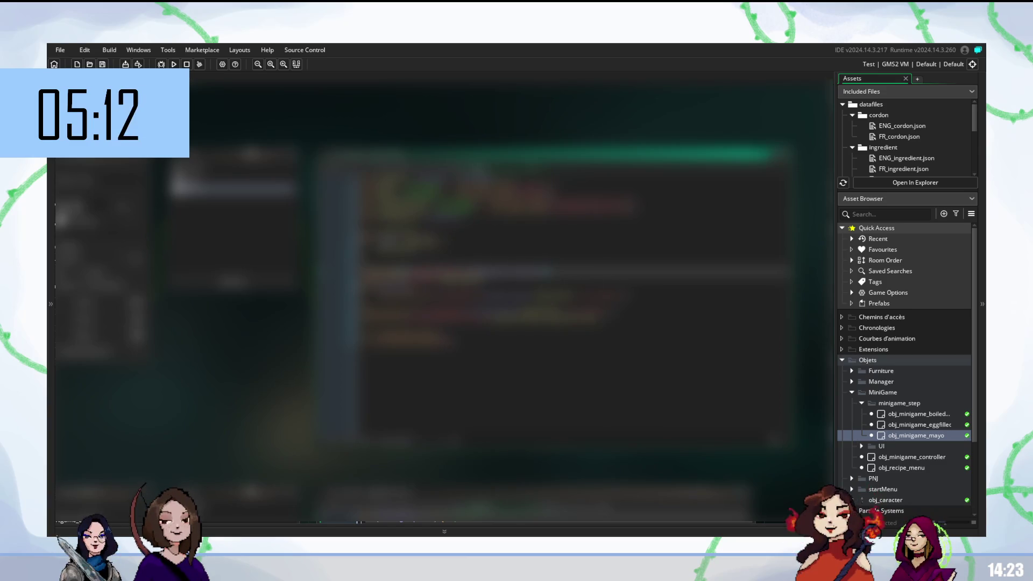
# Step: Check a lower code line, then build and run the game with F5
pyautogui.moveTo(488, 318)
pyautogui.mouseDown()
pyautogui.moveTo(668, 318)
pyautogui.moveTo(598, 319)
pyautogui.mouseUp()
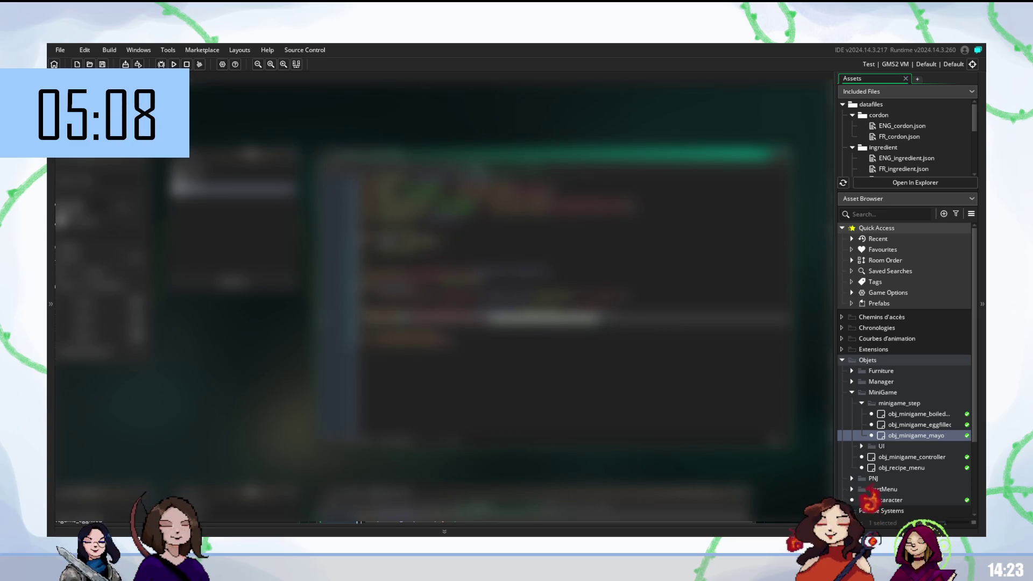
pyautogui.click(544, 272)
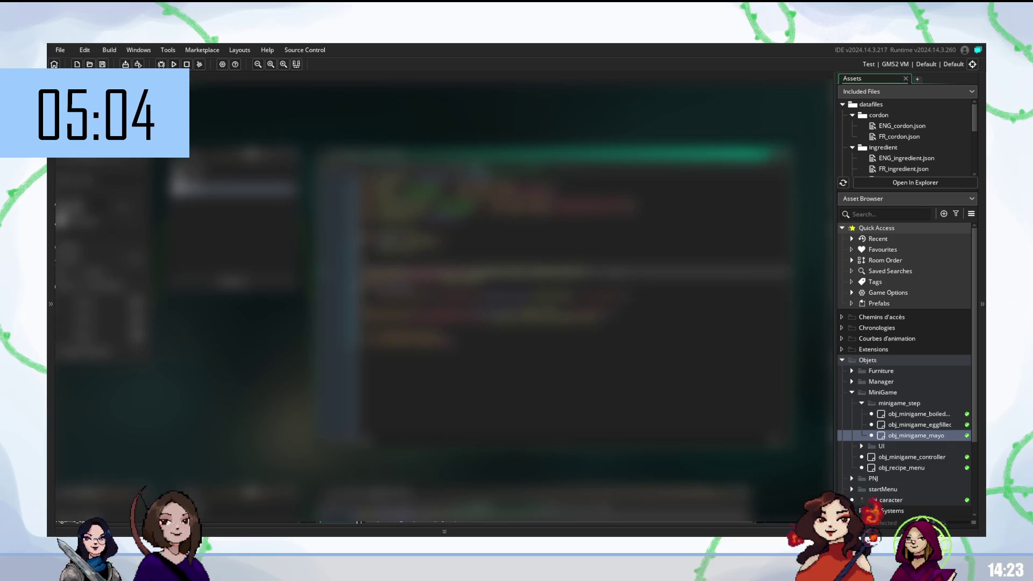
pyautogui.press('F5')
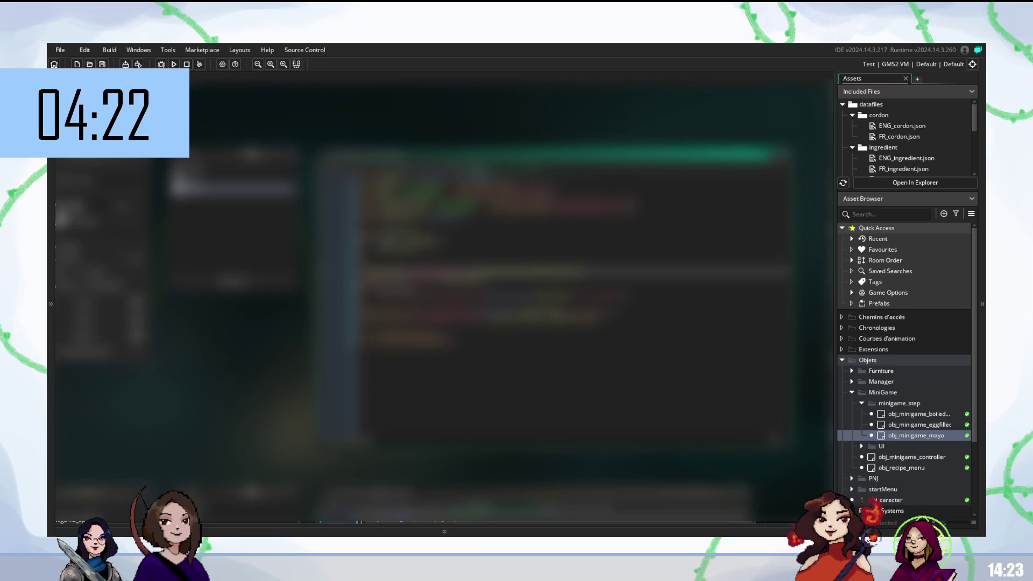
# Step: Check lines further down the code and rebuild the game with F5
pyautogui.click(484, 312)
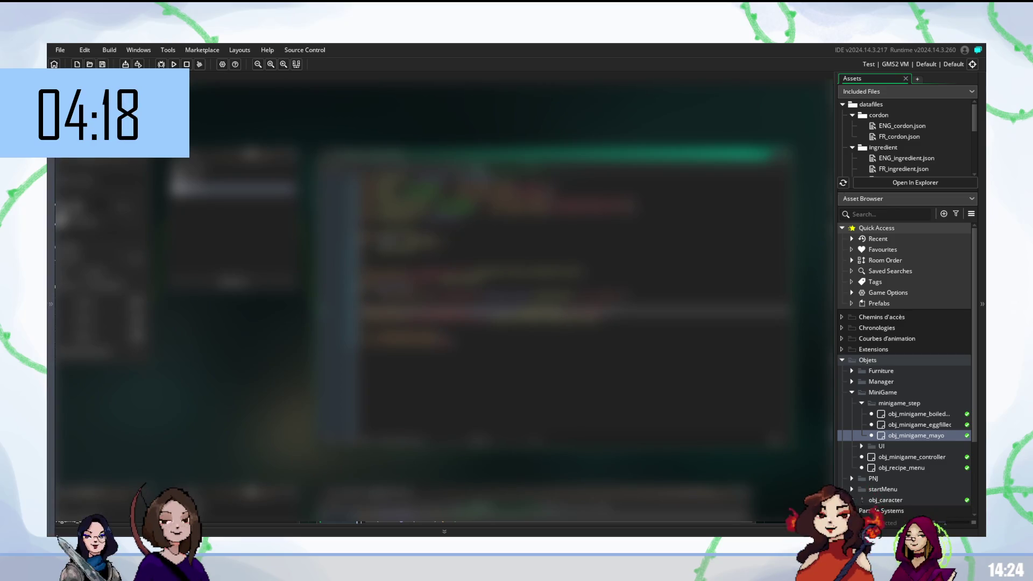
pyautogui.click(484, 342)
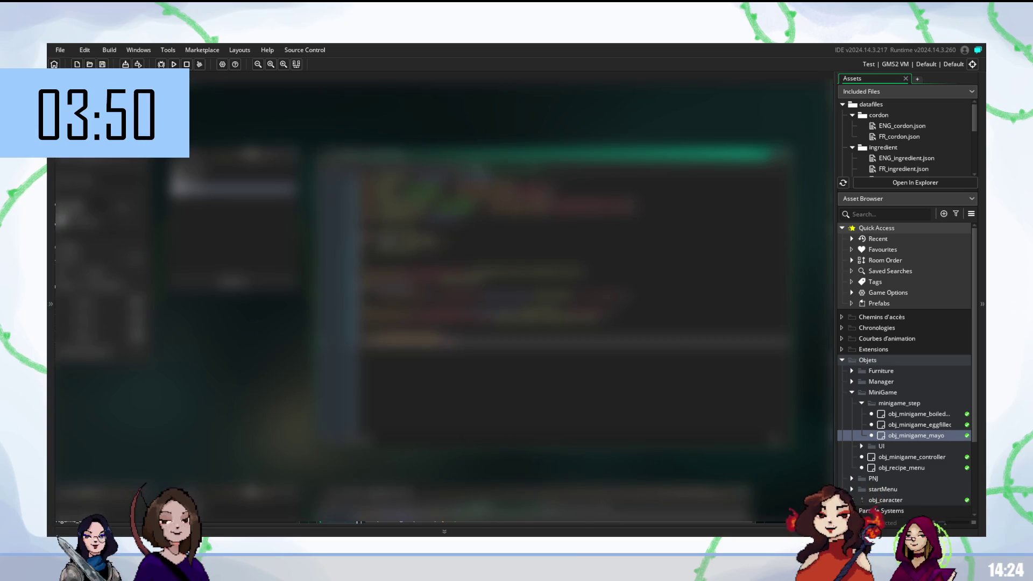
pyautogui.press('F5')
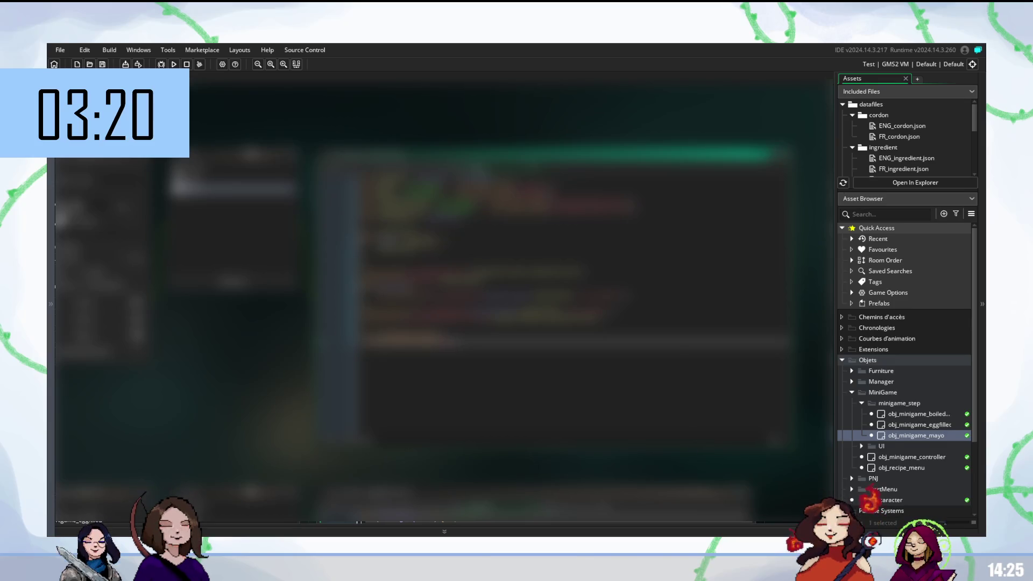
# Step: Review nearby code lines, then switch to a different, shorter code section
pyautogui.click(561, 318)
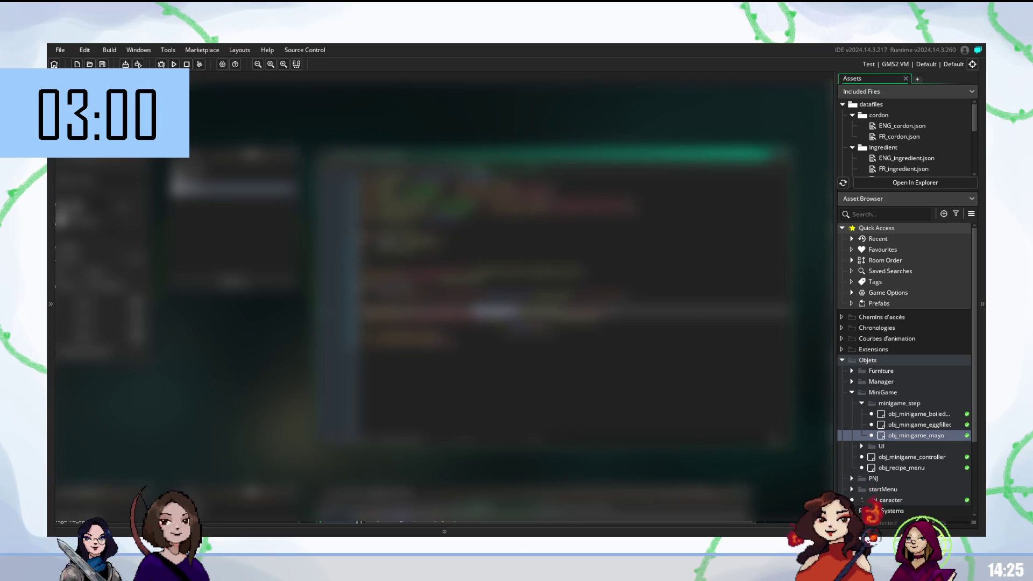
pyautogui.click(447, 334)
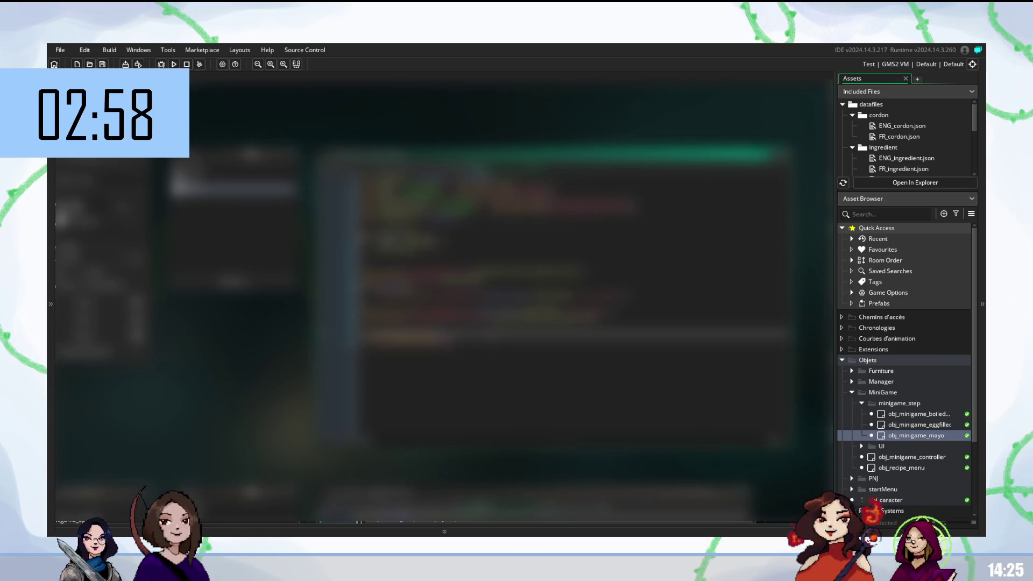
pyautogui.click(389, 172)
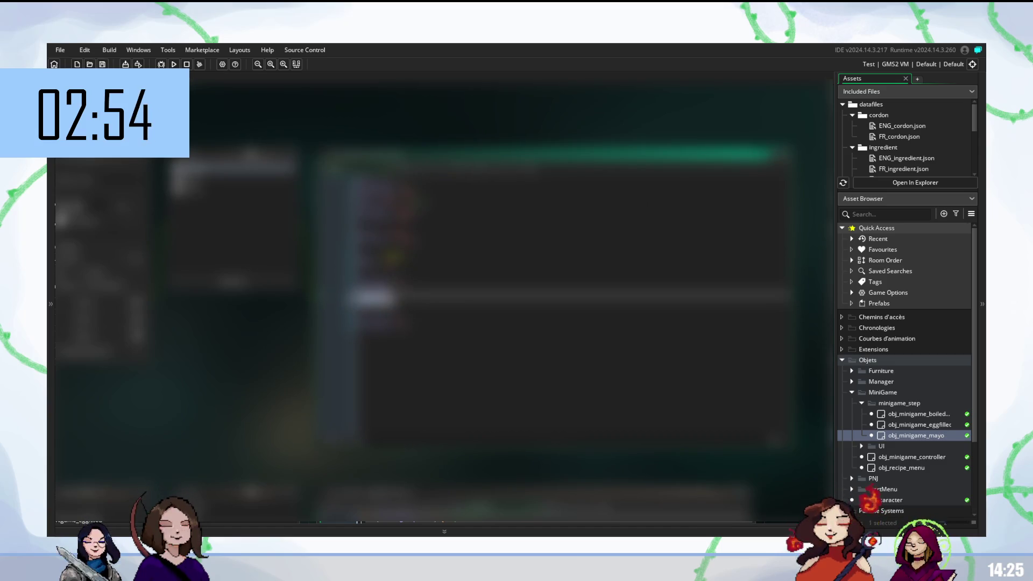
# Step: Replace a word on the current line with a large pasted block of code
pyautogui.doubleClick(375, 297)
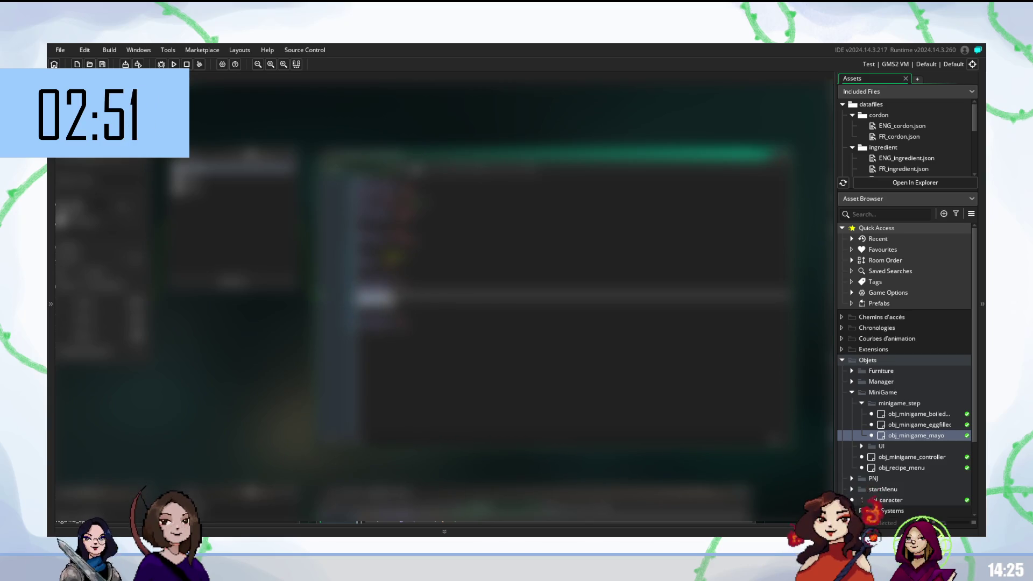
pyautogui.hotkey('ctrl', 'v')
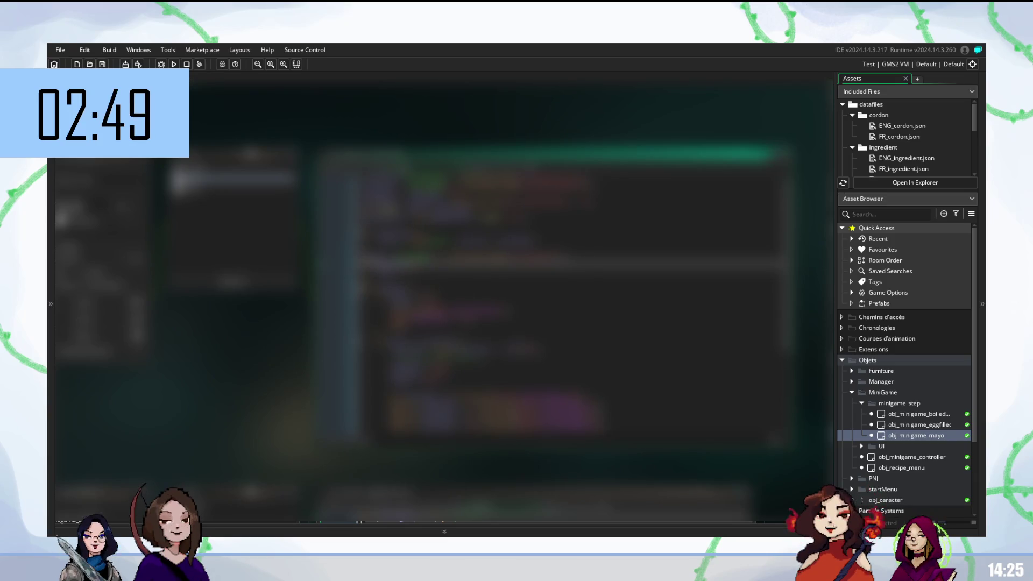
pyautogui.scroll(-3, 573, 301)
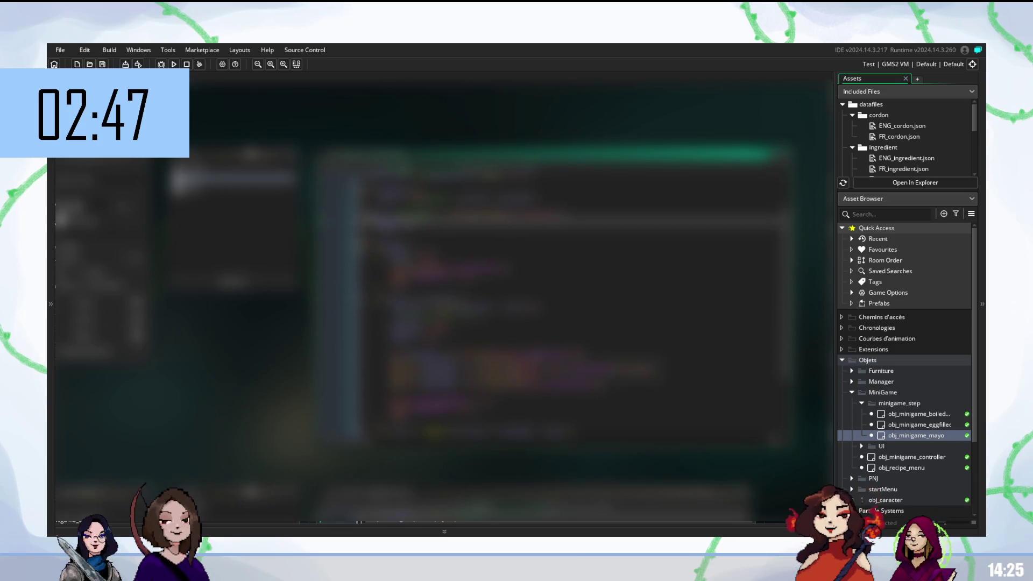
# Step: Replace a stretch of text on an upper line with several pasted lines
pyautogui.scroll(3, 568, 309)
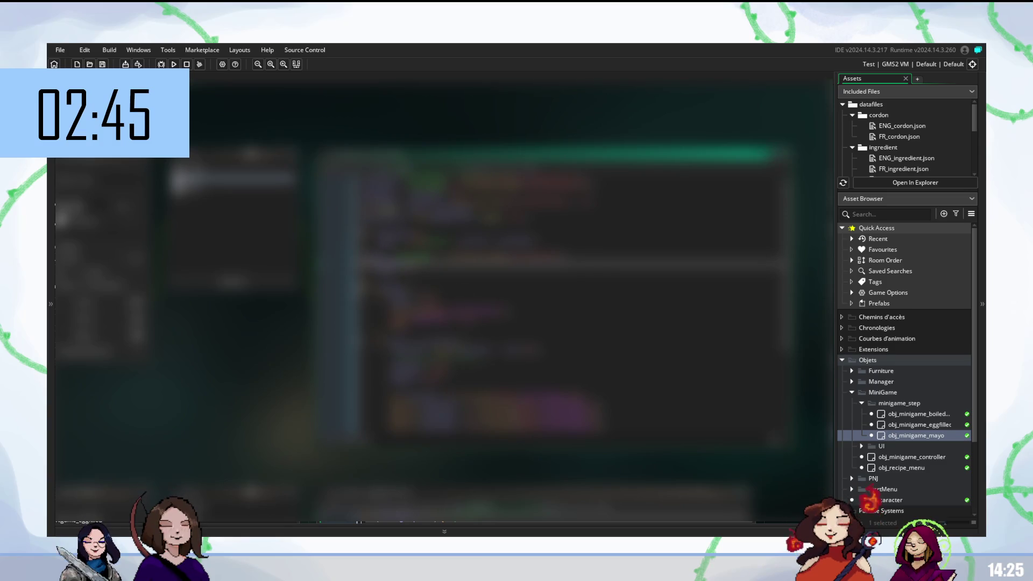
pyautogui.doubleClick(457, 241)
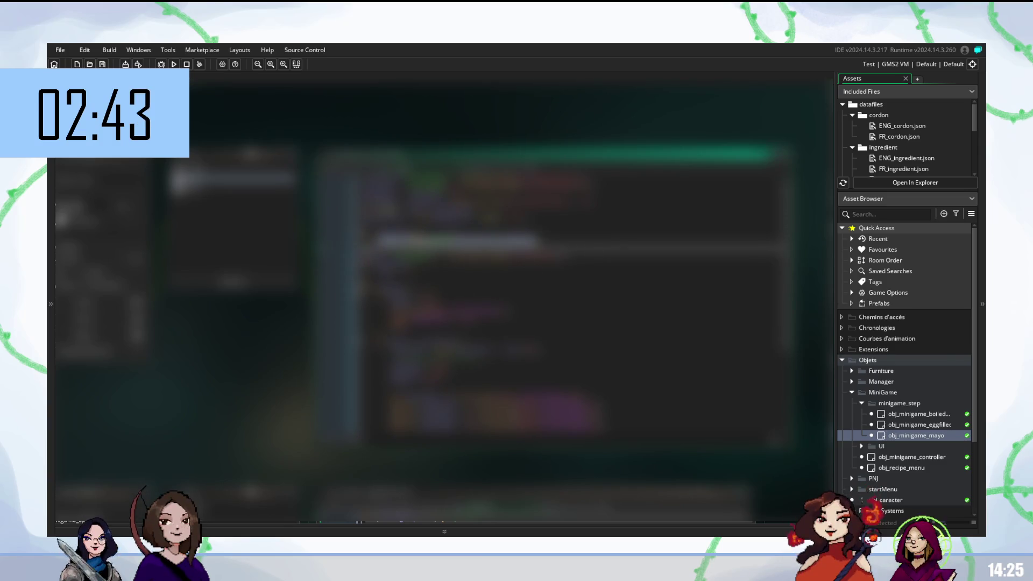
pyautogui.hotkey('ctrl', 'v')
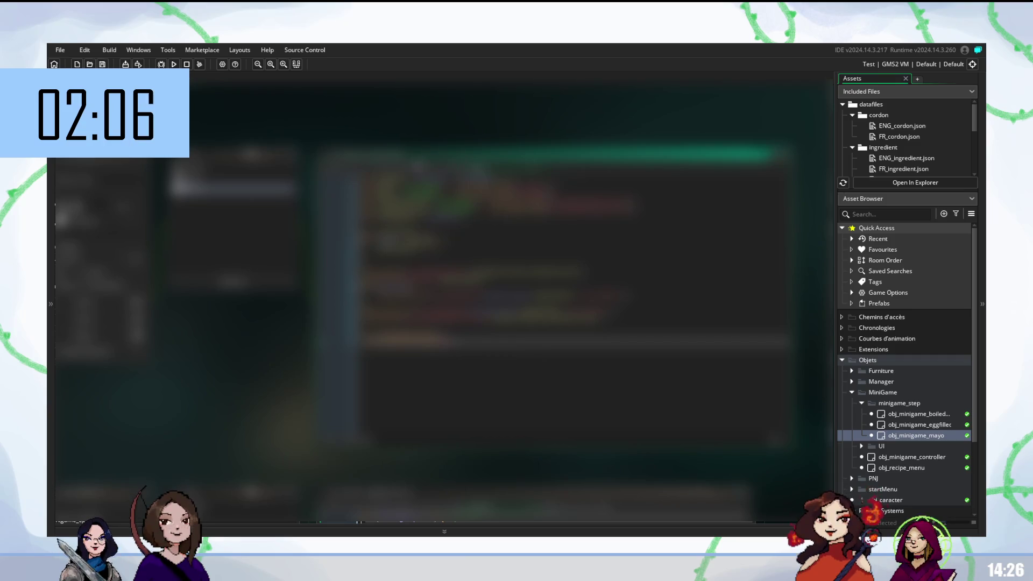
# Step: Paste the copied code block onto a new line after the target line
pyautogui.scroll(-3, 571, 301)
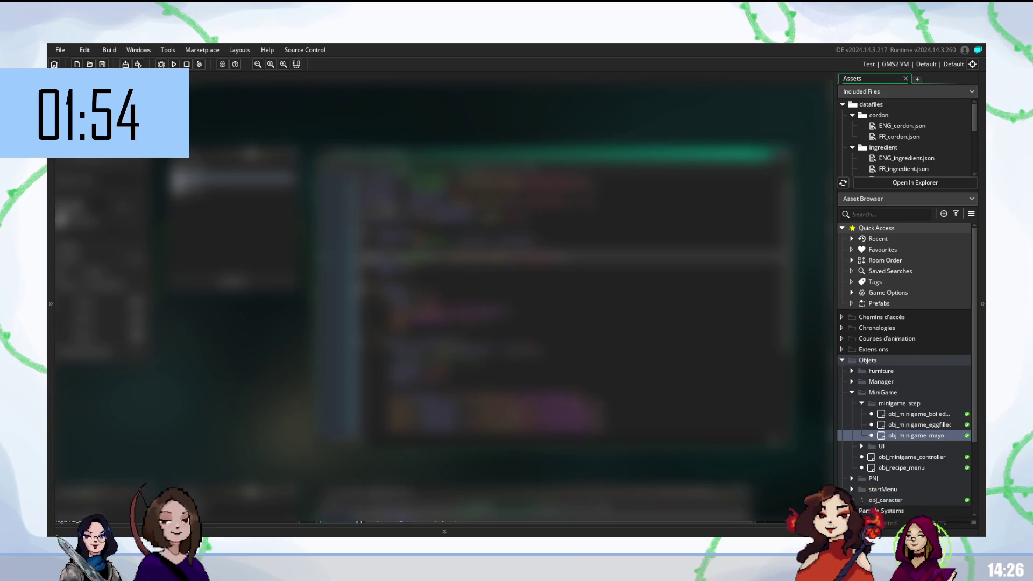
pyautogui.scroll(-2, 573, 302)
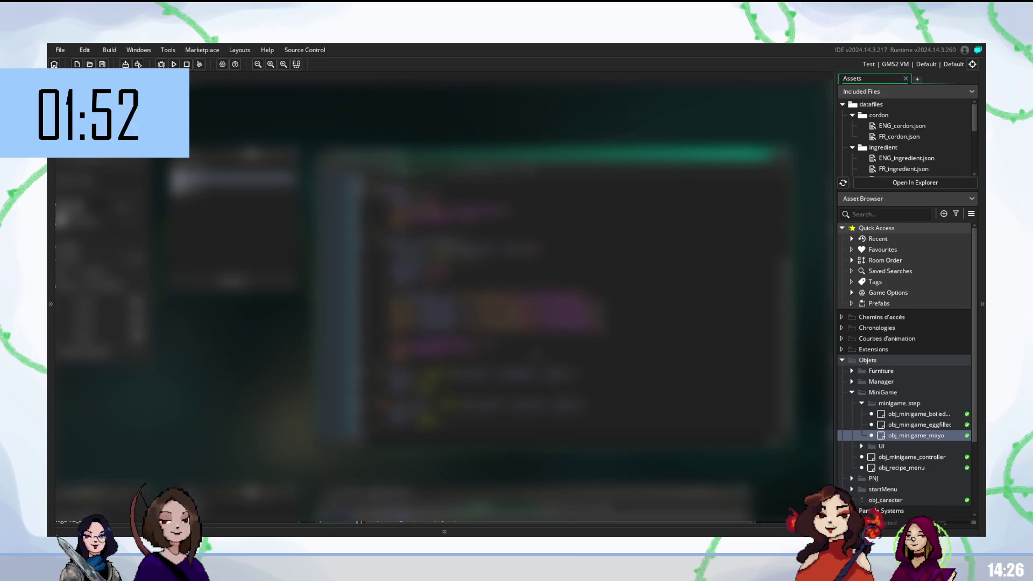
pyautogui.scroll(2, 574, 307)
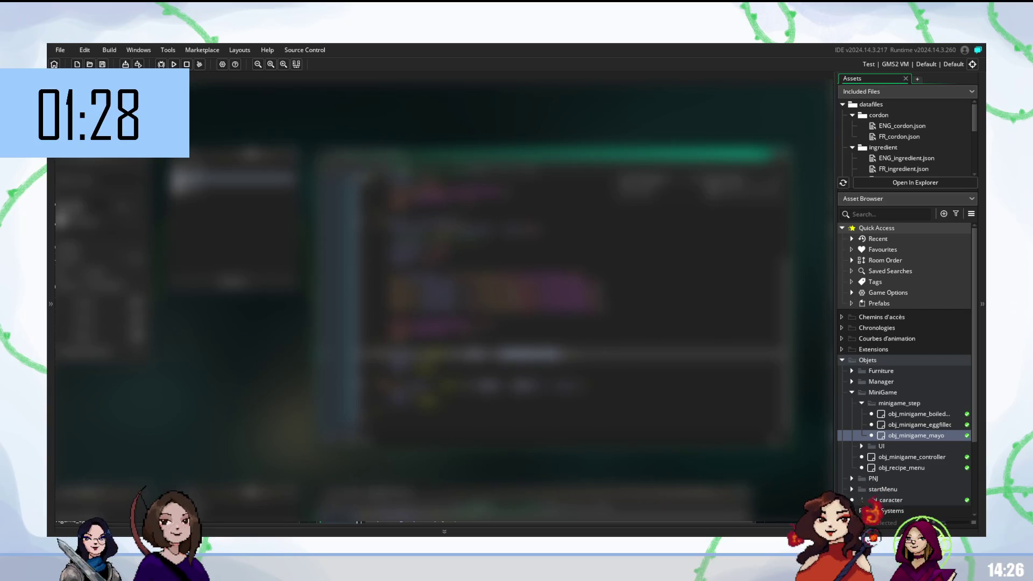
pyautogui.click(538, 262)
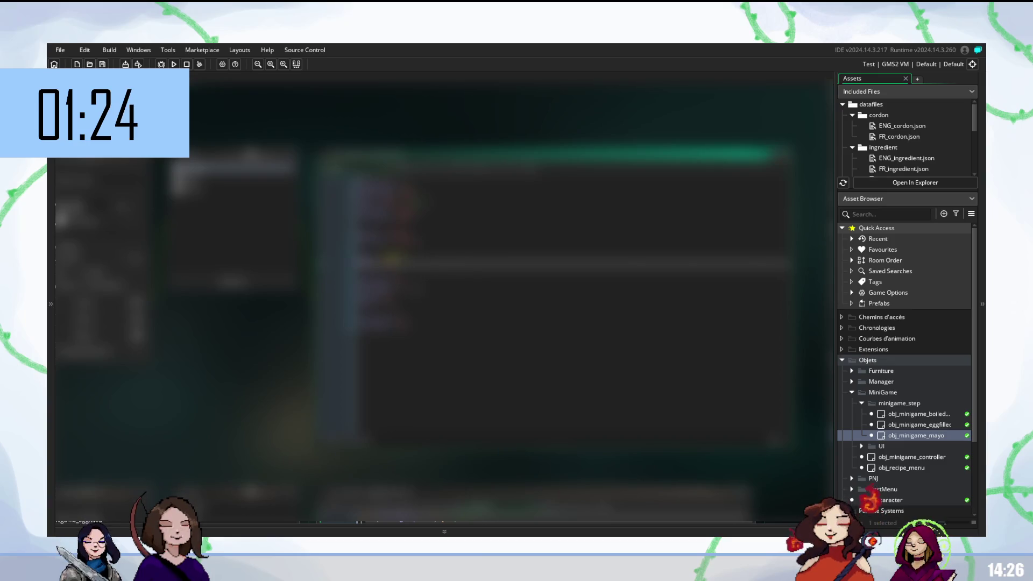
pyautogui.press('Return')
pyautogui.hotkey('ctrl', 'v')
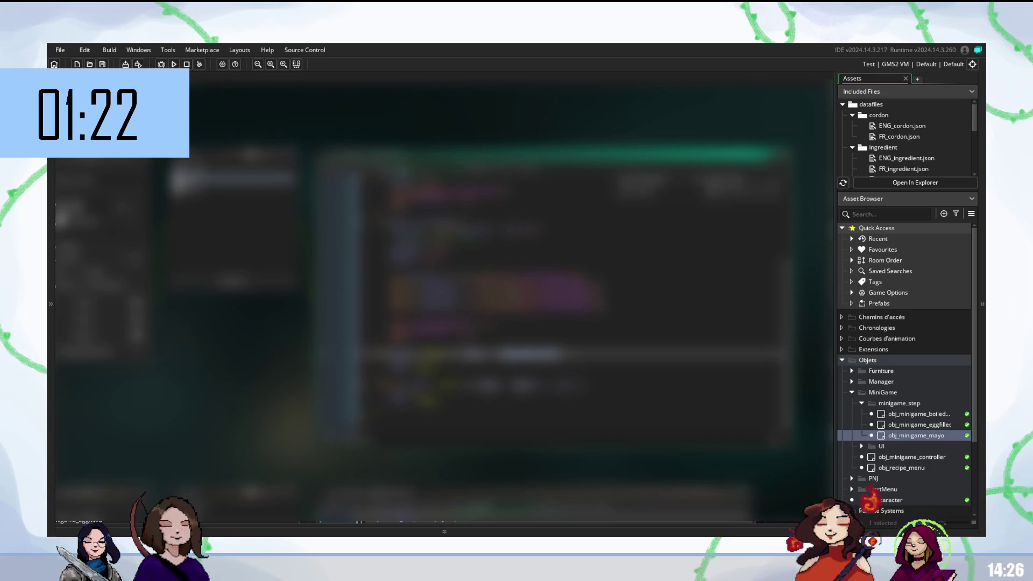
# Step: Select a word near the top of the code and start a new line below
pyautogui.click(387, 370)
pyautogui.scroll(4, 479, 307)
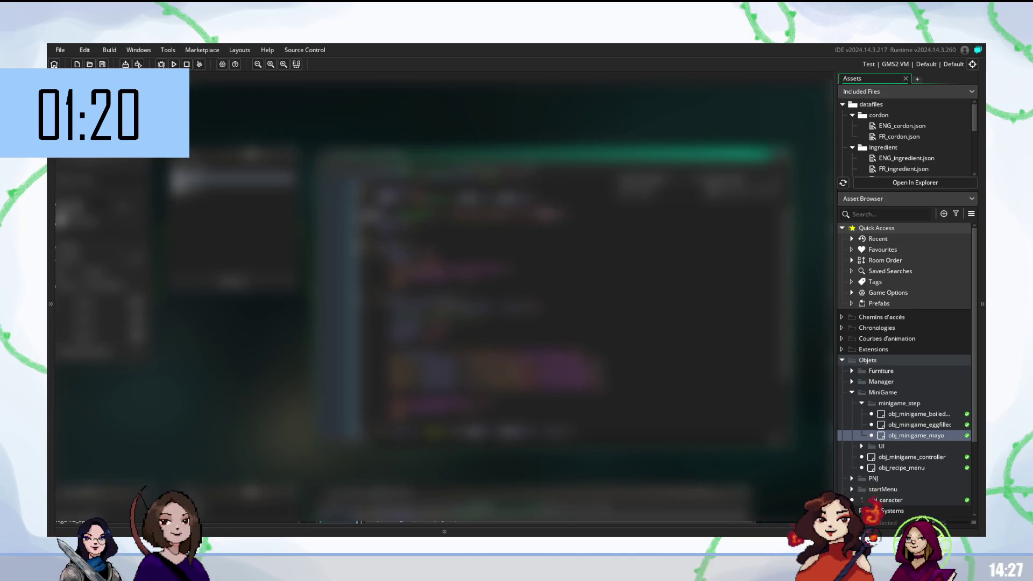
pyautogui.click(387, 193)
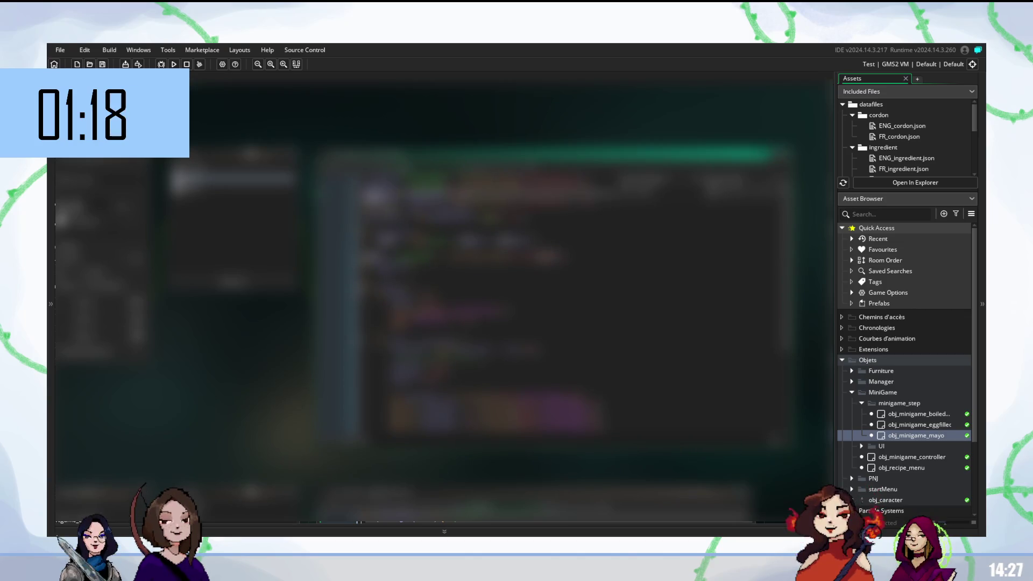
pyautogui.doubleClick(436, 194)
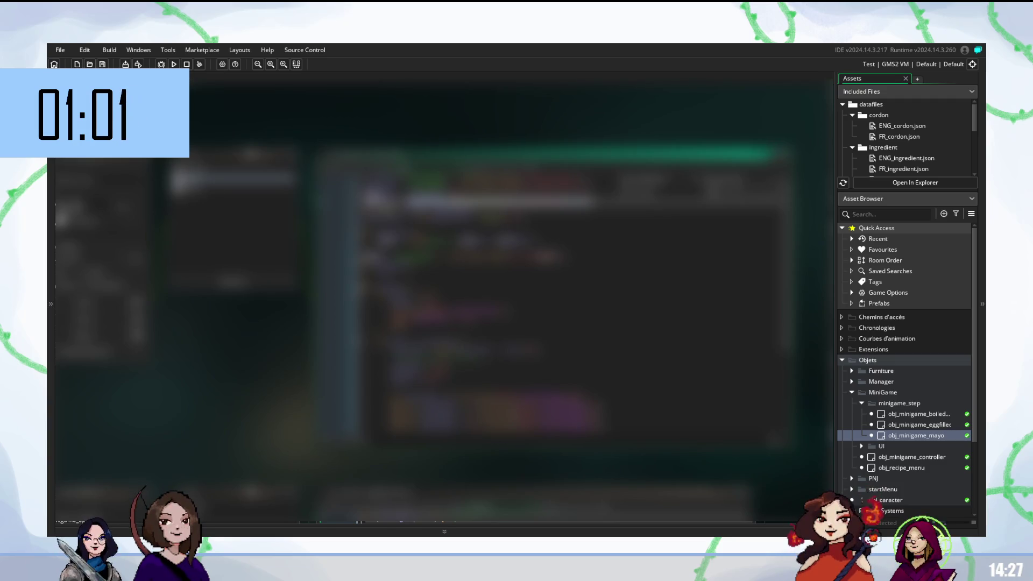
pyautogui.click(538, 218)
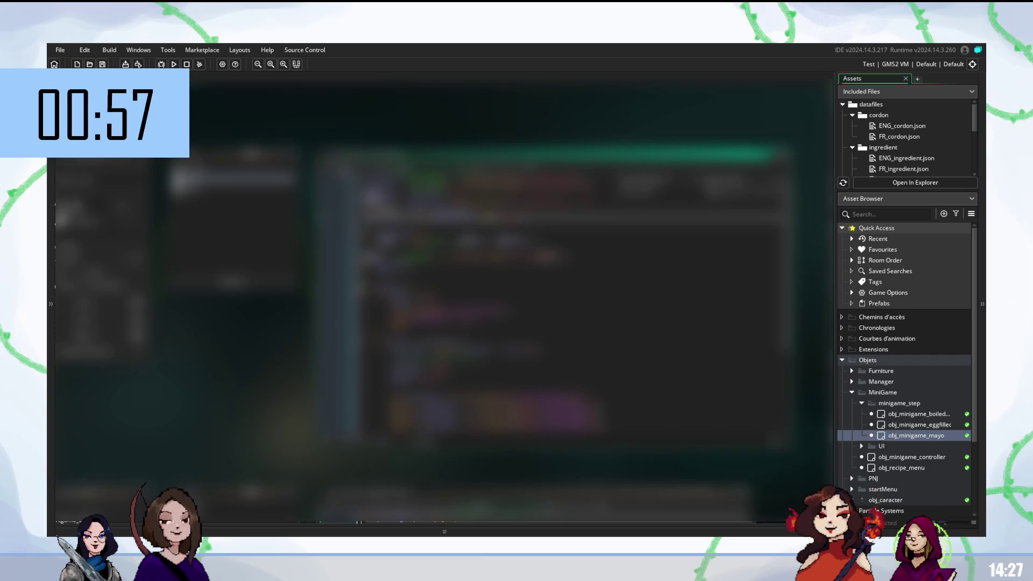
pyautogui.scroll(-5, 538, 296)
pyautogui.press('Return')
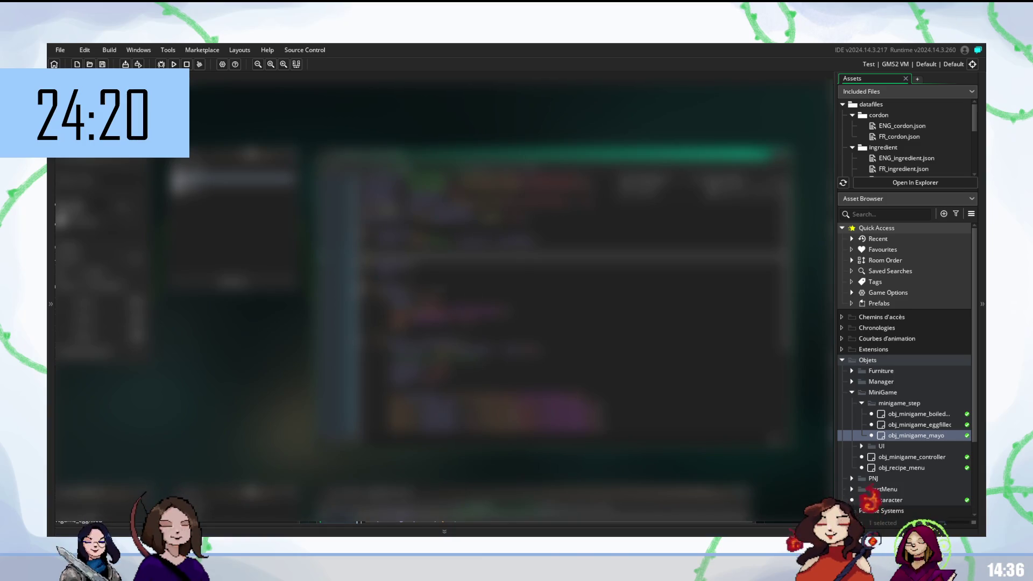
# Step: Check the newly added code lines and build and run the game with F5
pyautogui.click(538, 288)
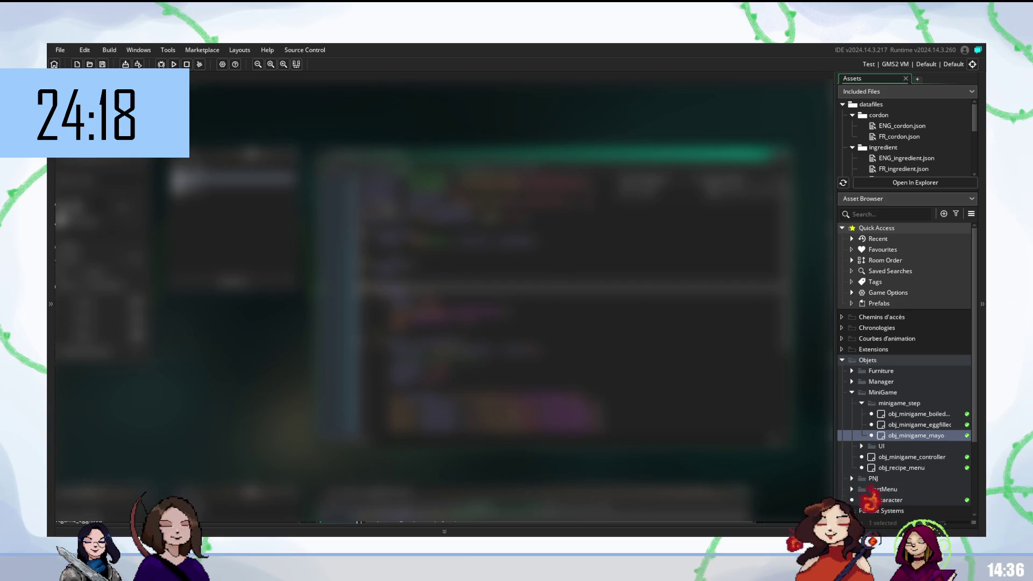
pyautogui.click(538, 249)
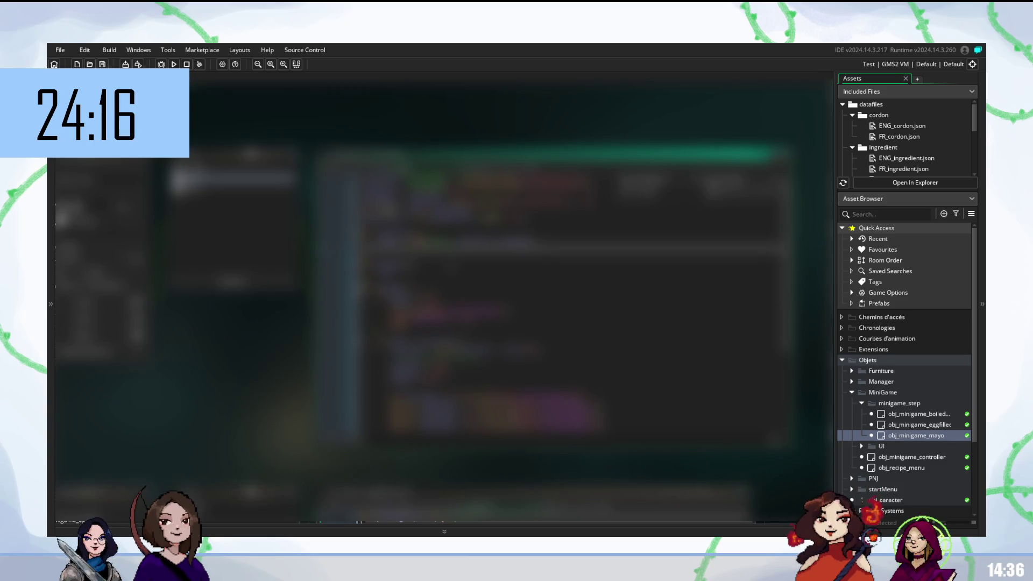
pyautogui.scroll(-4, 538, 296)
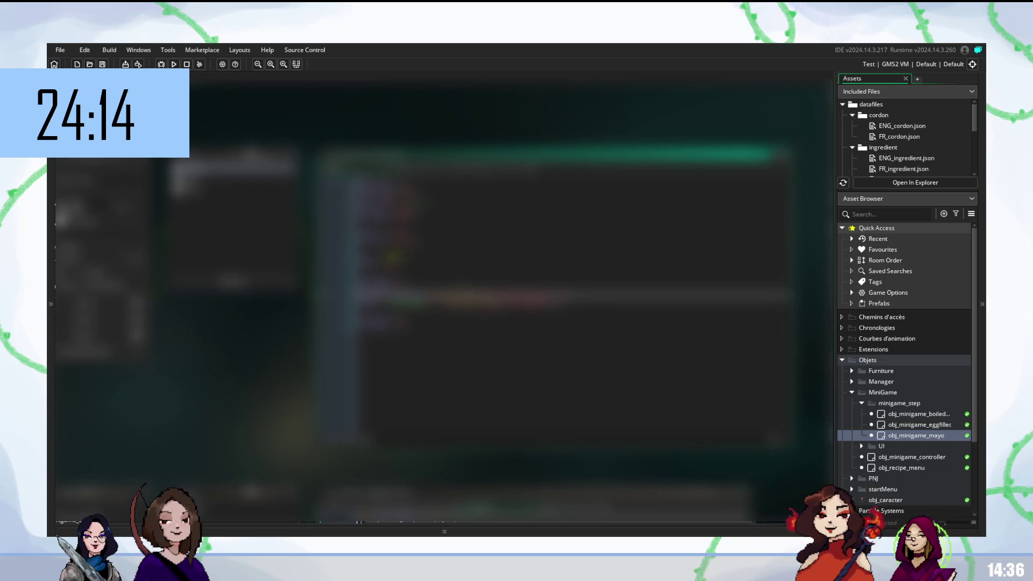
pyautogui.scroll(4, 538, 296)
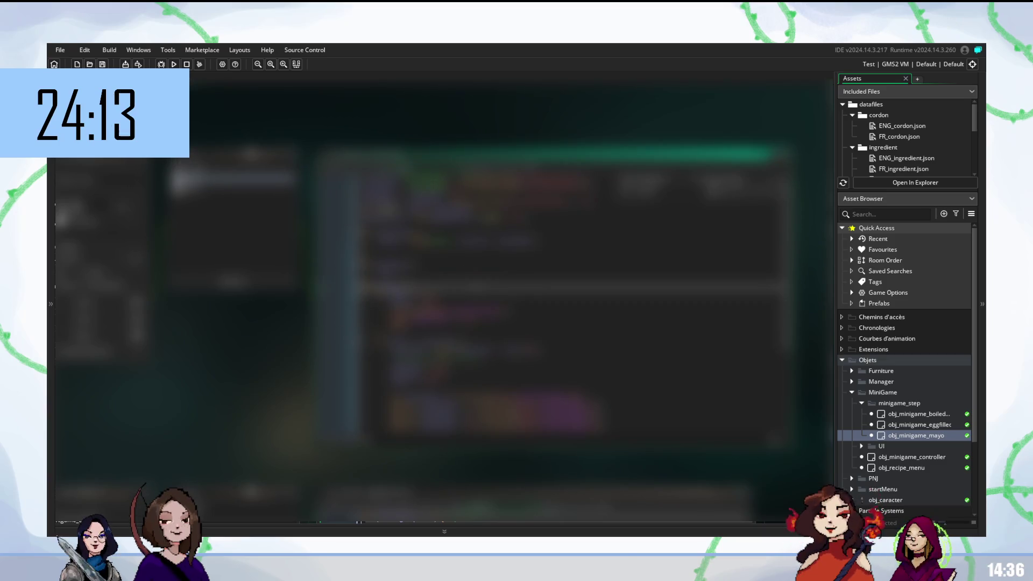
pyautogui.click(539, 287)
pyautogui.press('F5')
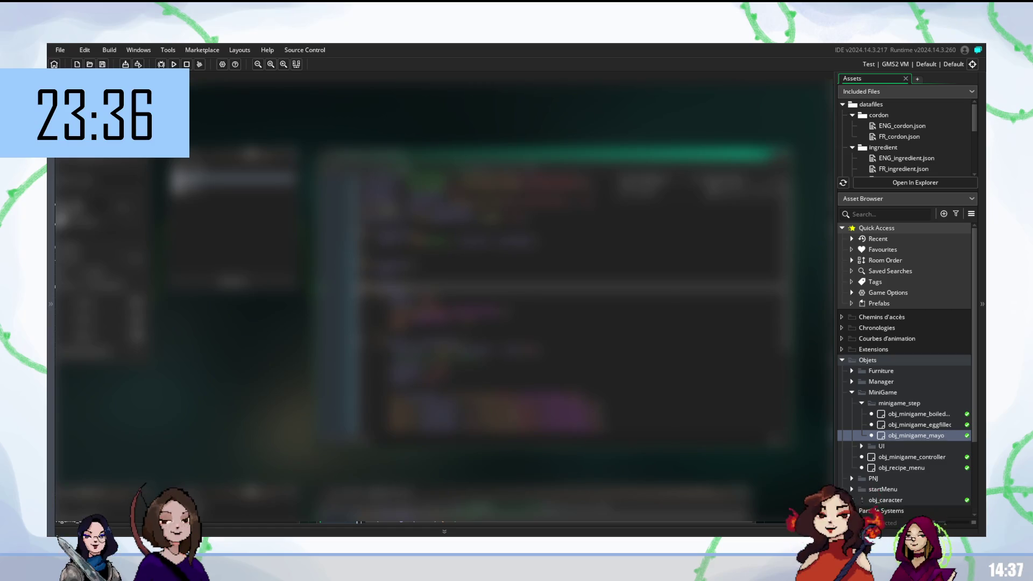
pyautogui.click(430, 347)
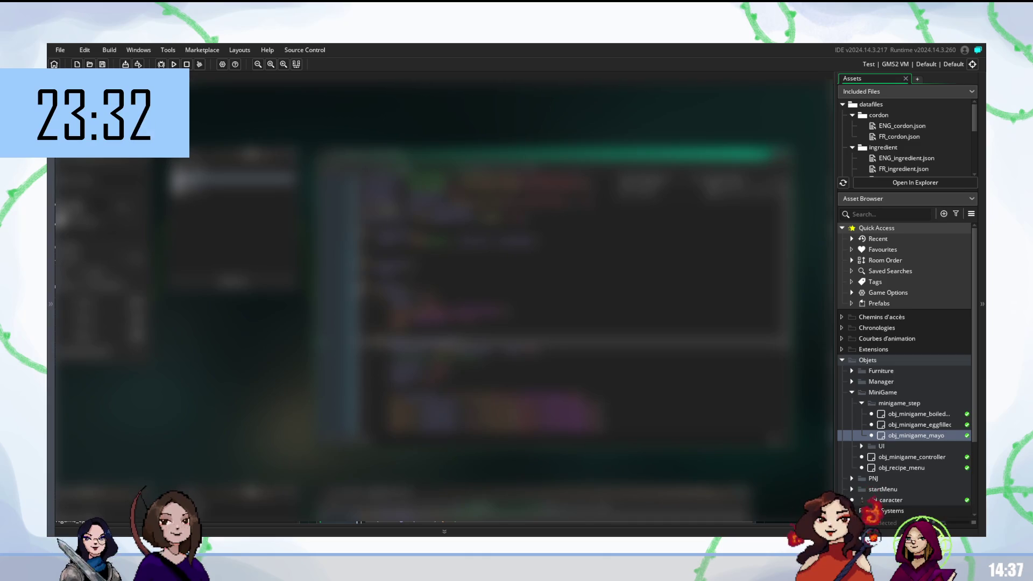
pyautogui.scroll(-5, 570, 301)
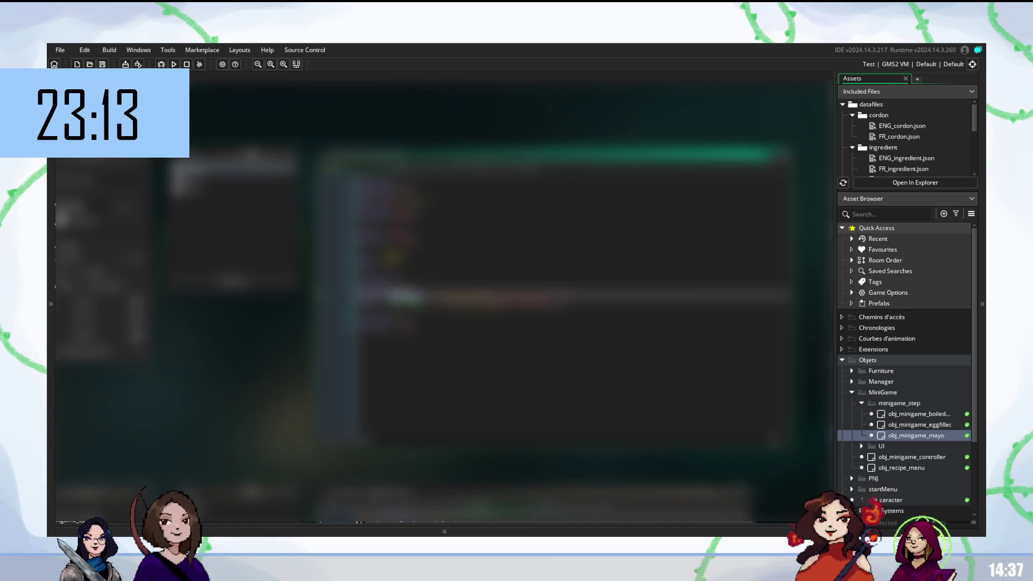
# Step: Paste the code block into the event, keeping it after two undo-and-repaste attempts
pyautogui.click(383, 322)
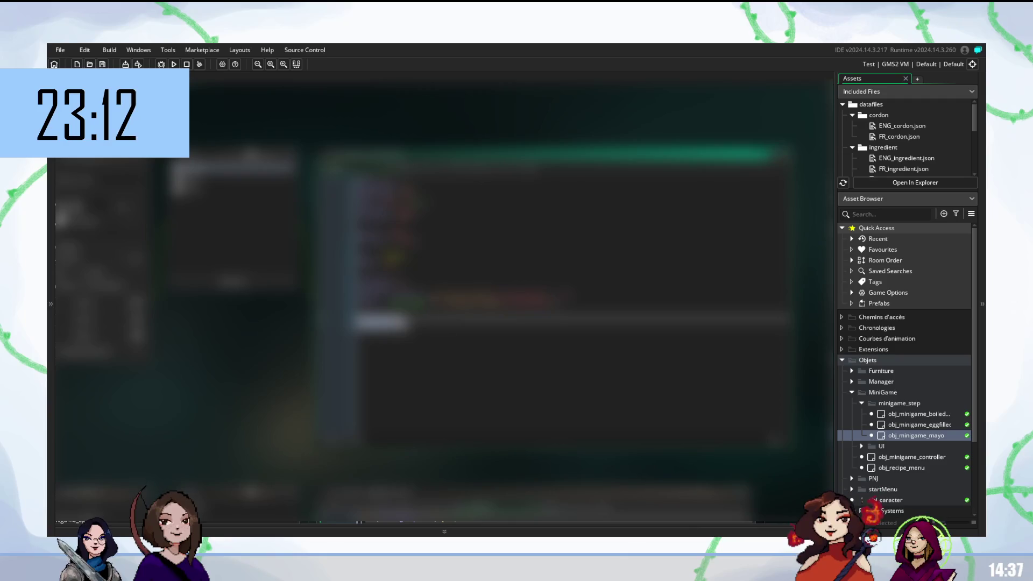
pyautogui.click(409, 296)
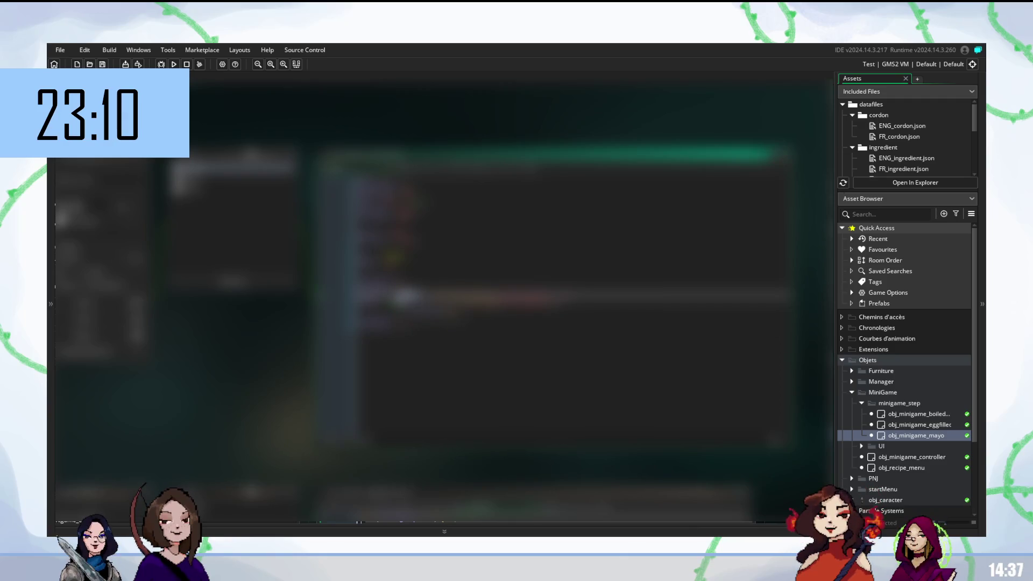
pyautogui.hotkey('ctrl', 'v')
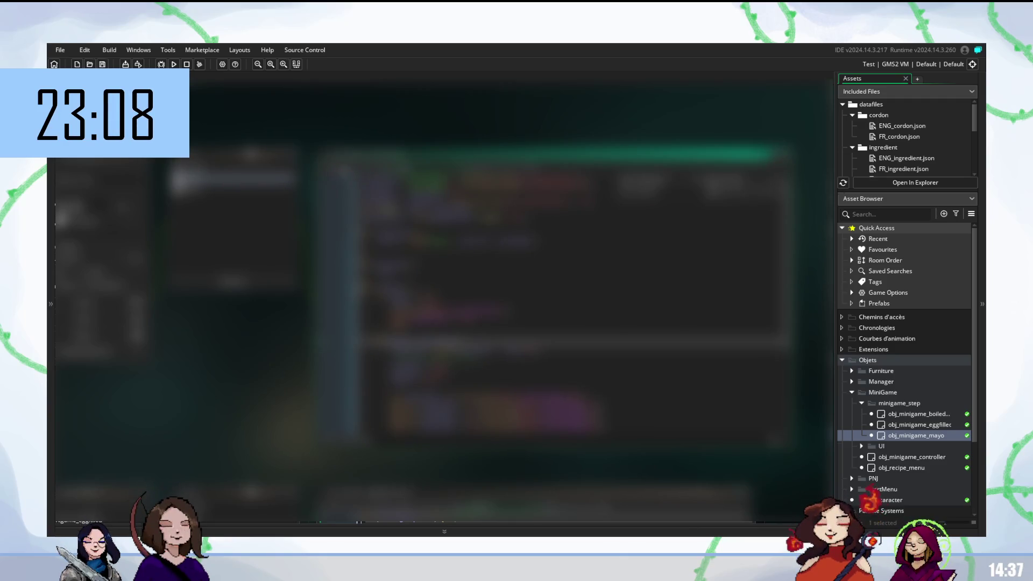
pyautogui.hotkey('ctrl', 'z')
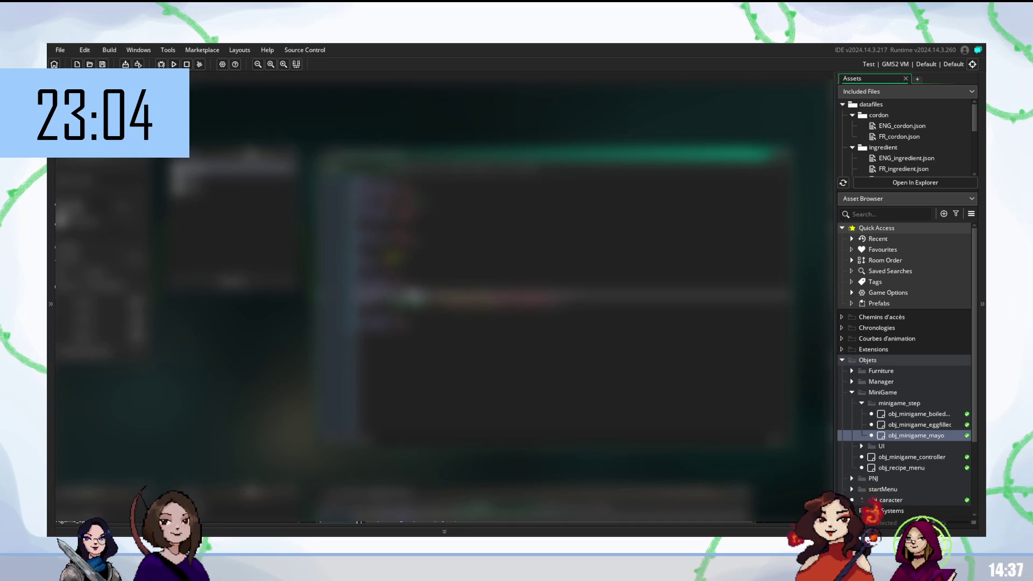
pyautogui.hotkey('ctrl', 'v')
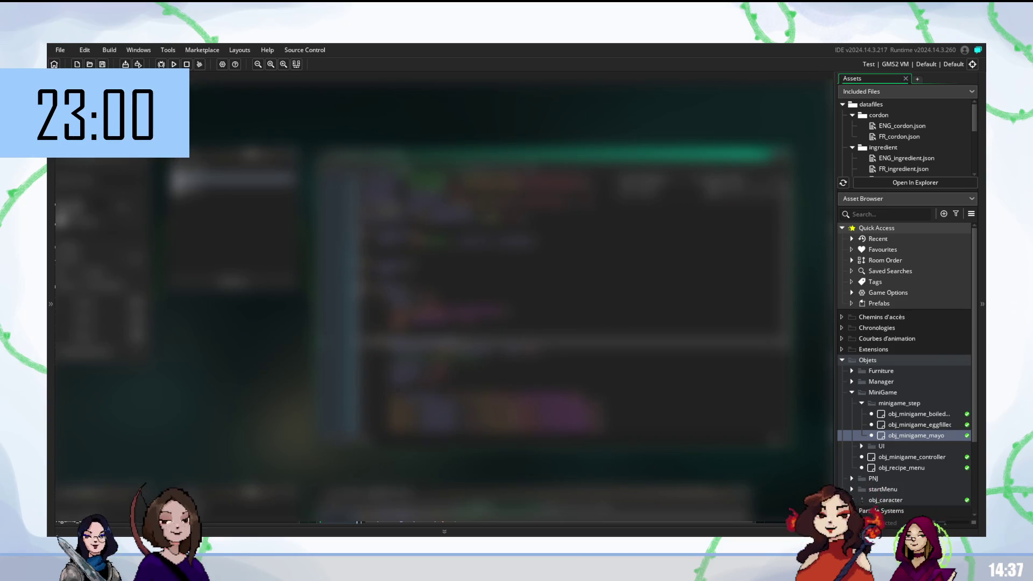
pyautogui.hotkey('ctrl', 'z')
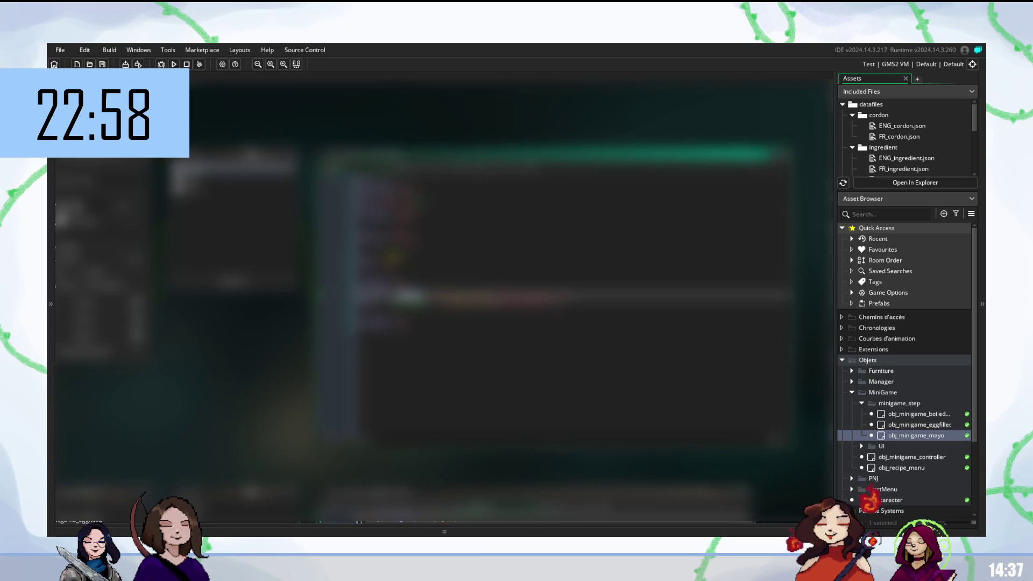
pyautogui.hotkey('ctrl', 'v')
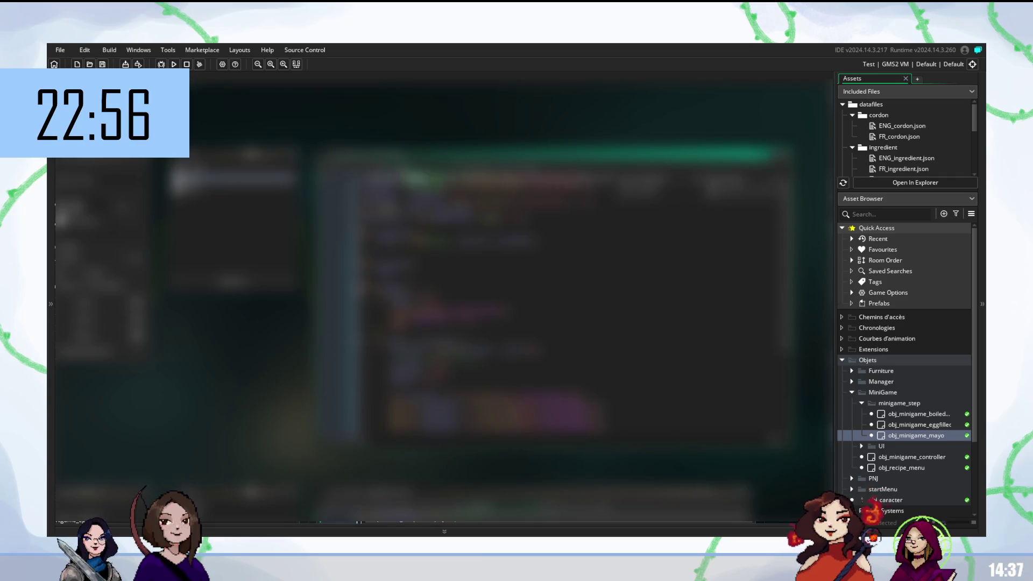
# Step: Select a line of the pasted code, then build and run the game with F5
pyautogui.moveTo(405, 179); pyautogui.dragTo(591, 179)
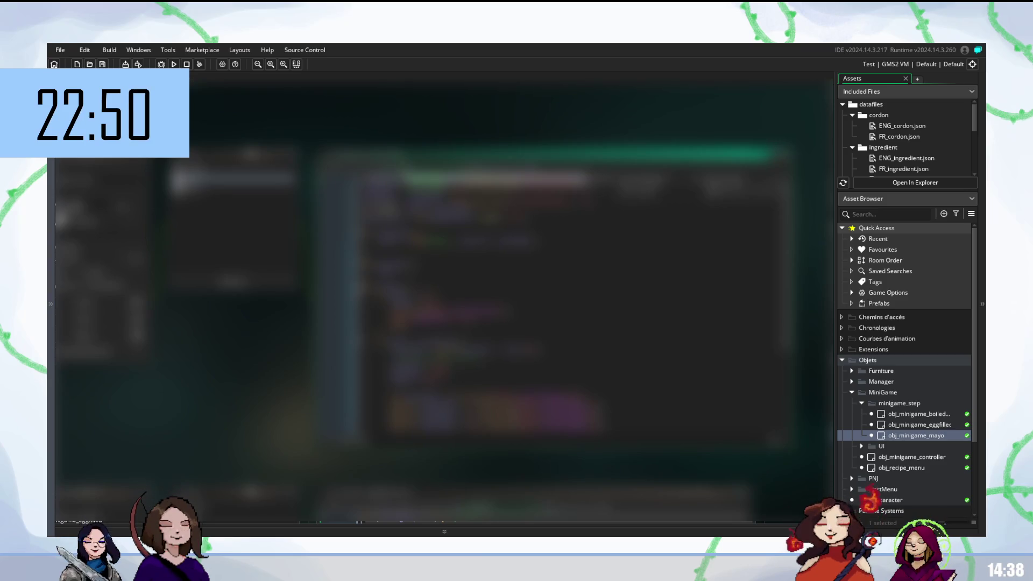
pyautogui.scroll(-3, 484, 296)
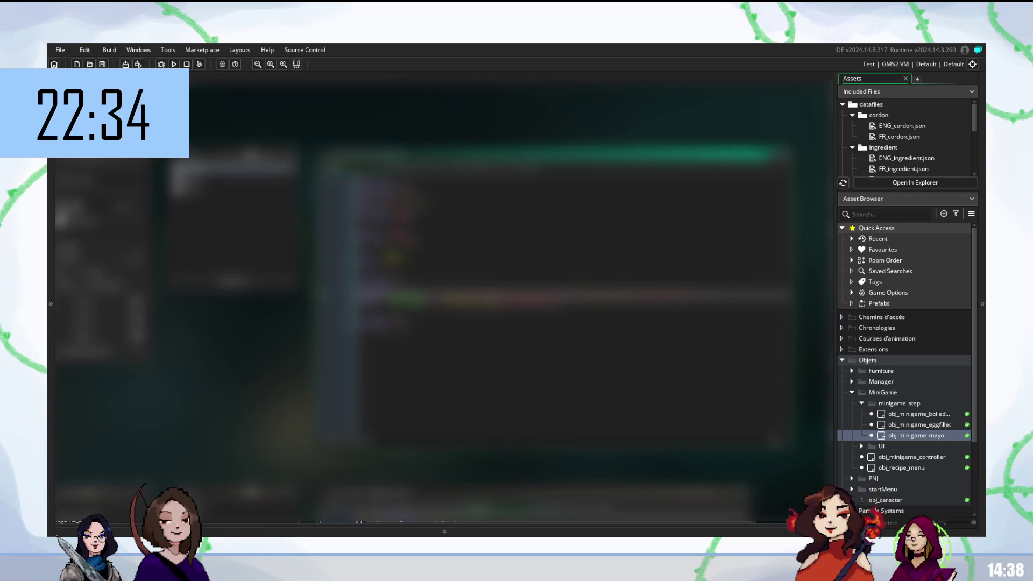
pyautogui.press('F5')
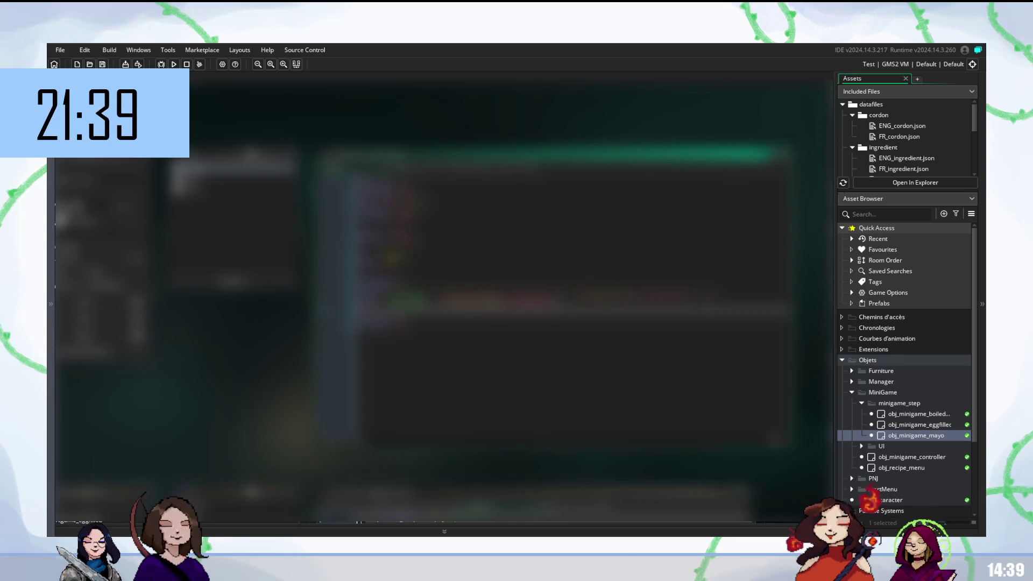
# Step: Insert a blank line directly above the coloured code line
pyautogui.click(376, 328)
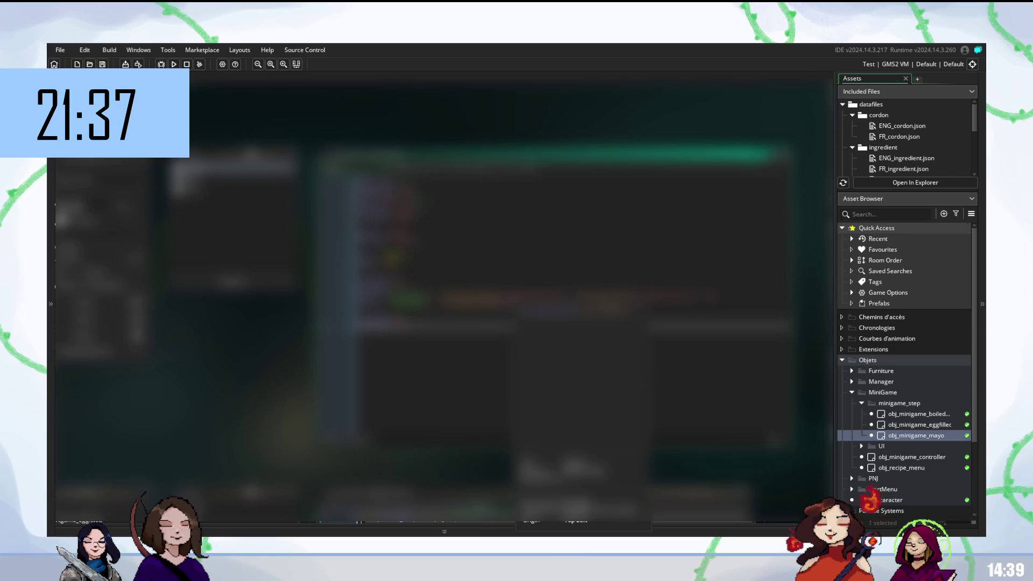
pyautogui.click(409, 297)
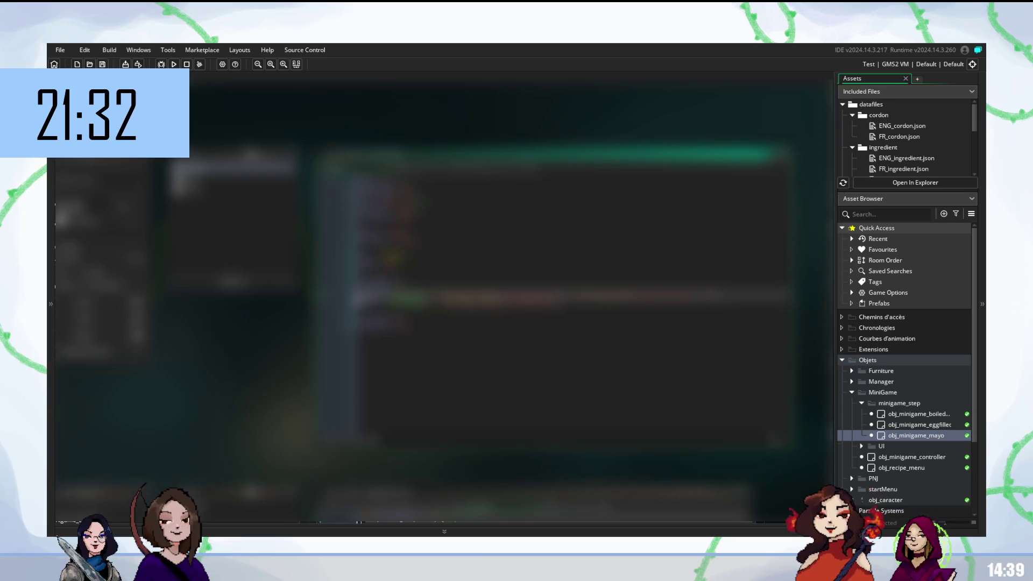
pyautogui.press('Return')
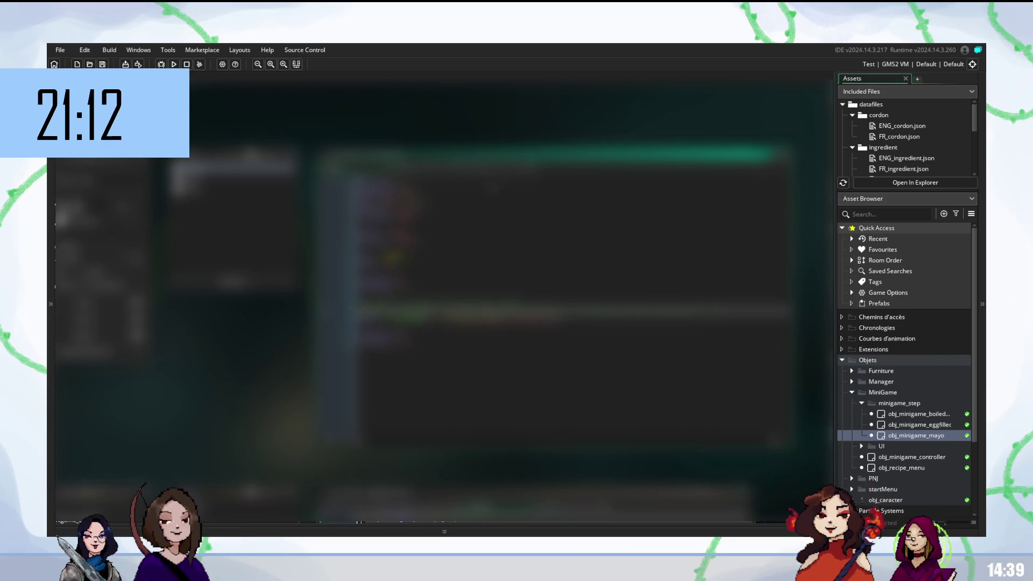
pyautogui.scroll(-3, 538, 296)
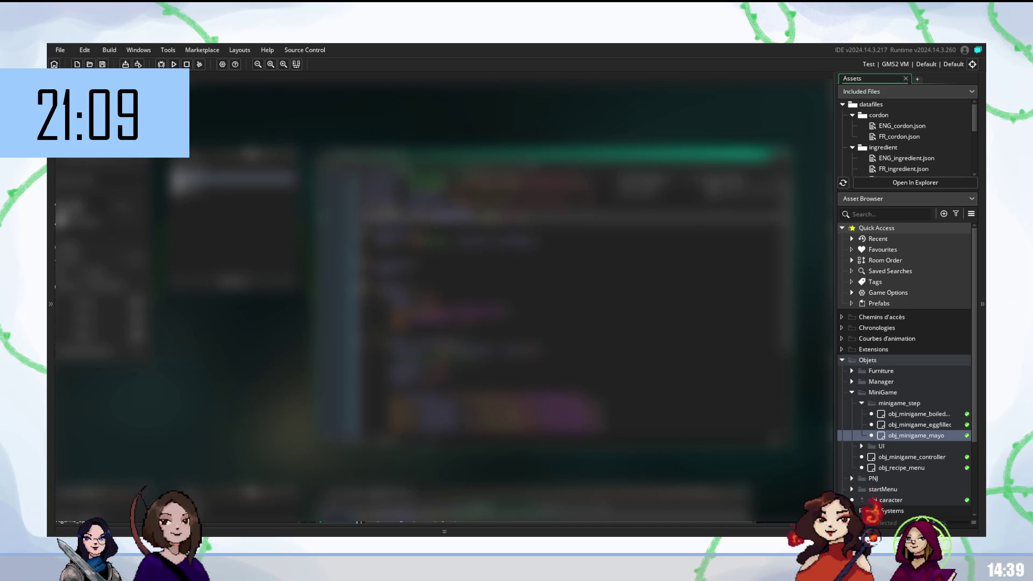
# Step: Undo and restore the recent code edits, then rebuild and run the game
pyautogui.doubleClick(458, 240)
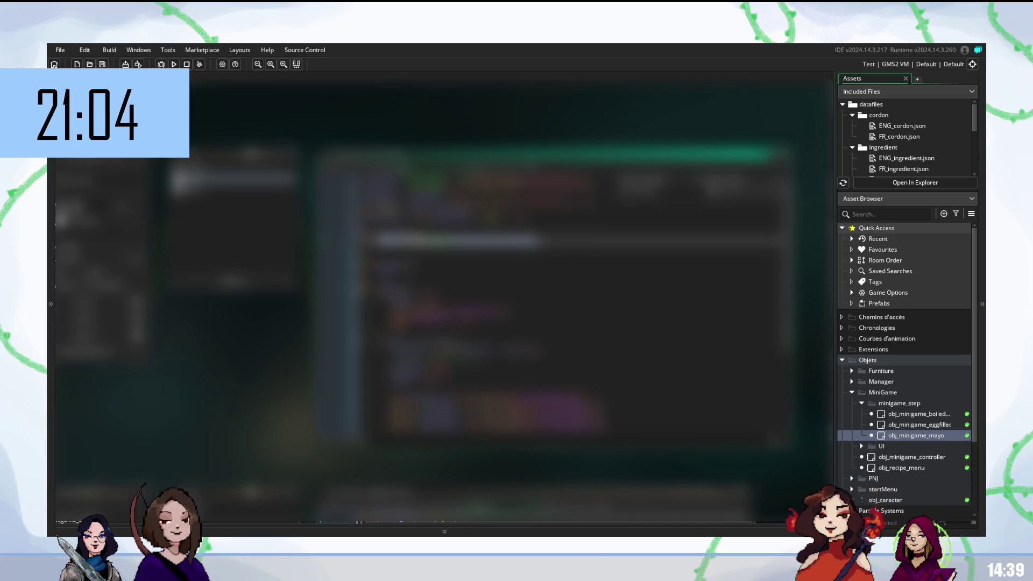
pyautogui.press('Up')
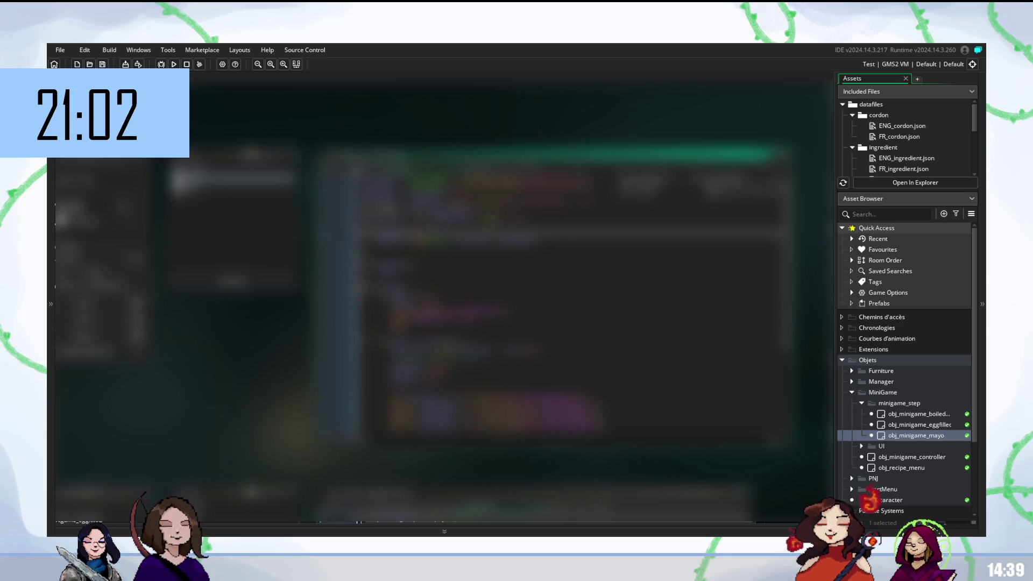
pyautogui.hotkey('ctrl', 'z')
pyautogui.press('Down')
pyautogui.press('Up')
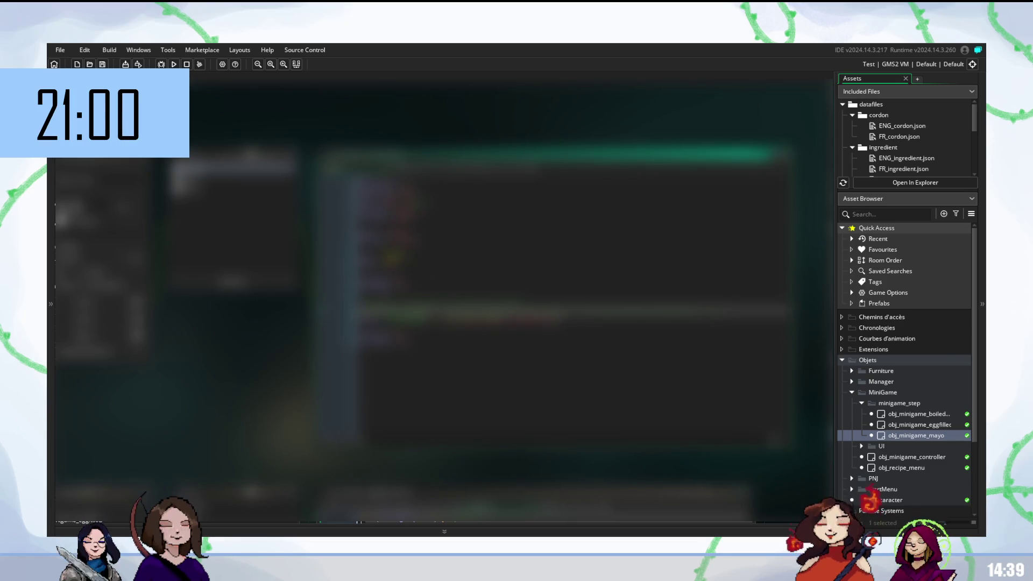
pyautogui.hotkey('ctrl', 'z')
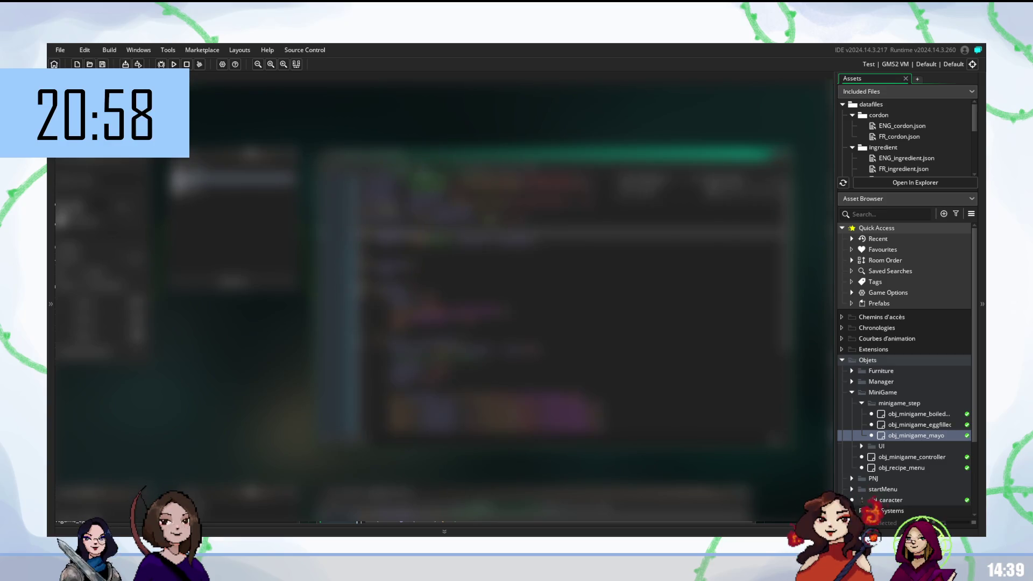
pyautogui.hotkey('ctrl', 'z')
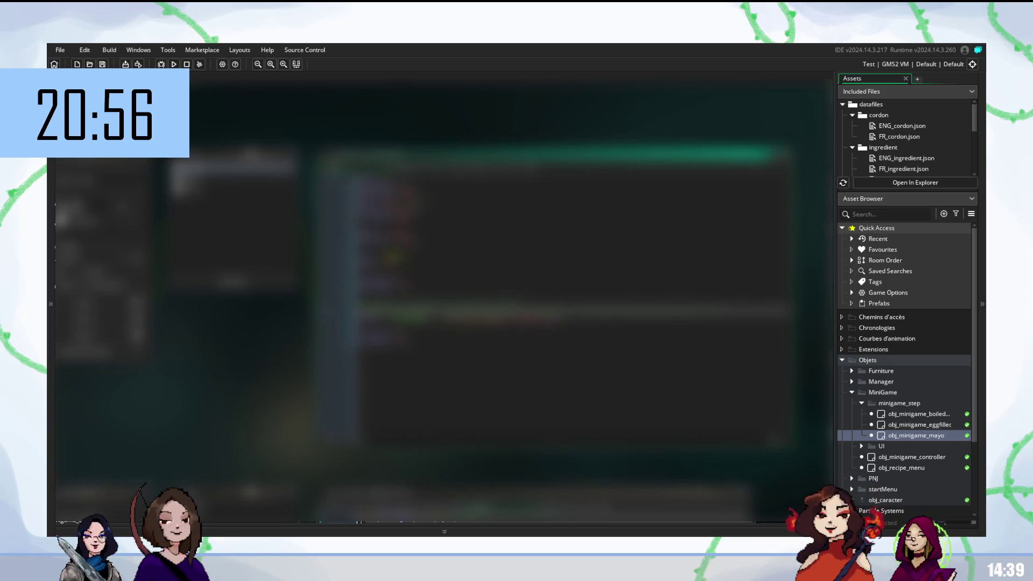
pyautogui.hotkey('ctrl', 'z')
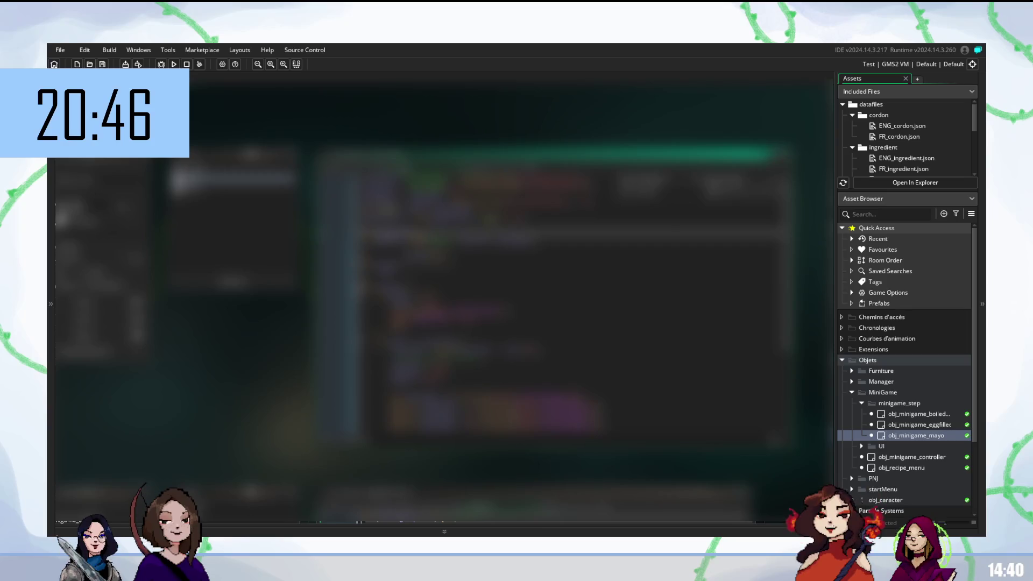
pyautogui.scroll(-5, 571, 302)
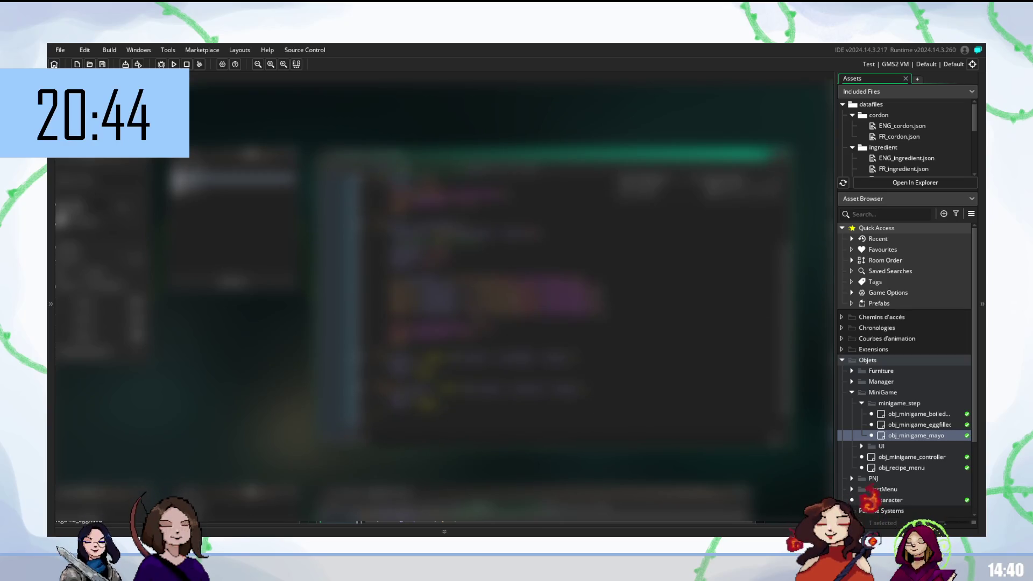
pyautogui.scroll(5, 573, 309)
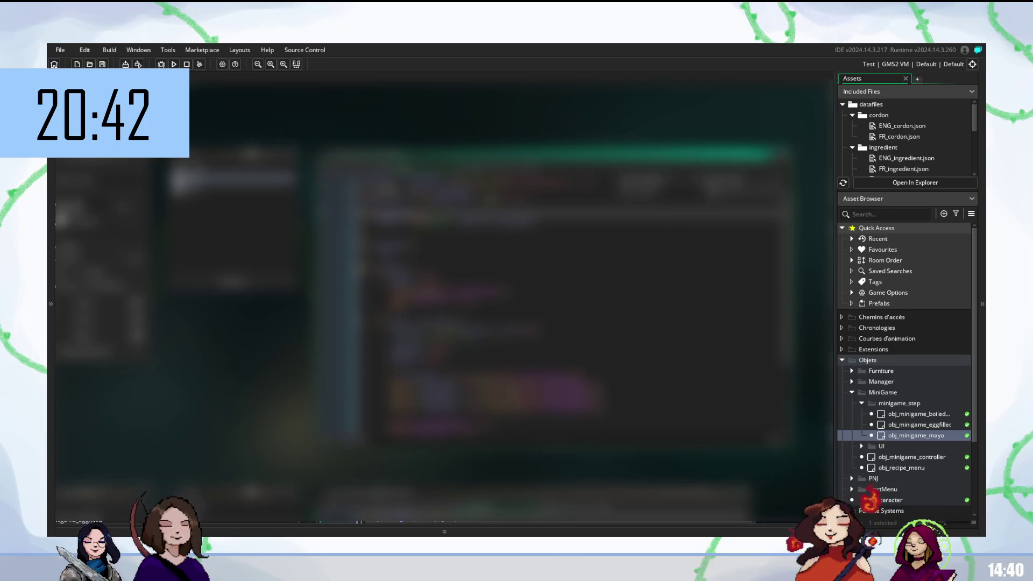
pyautogui.click(539, 243)
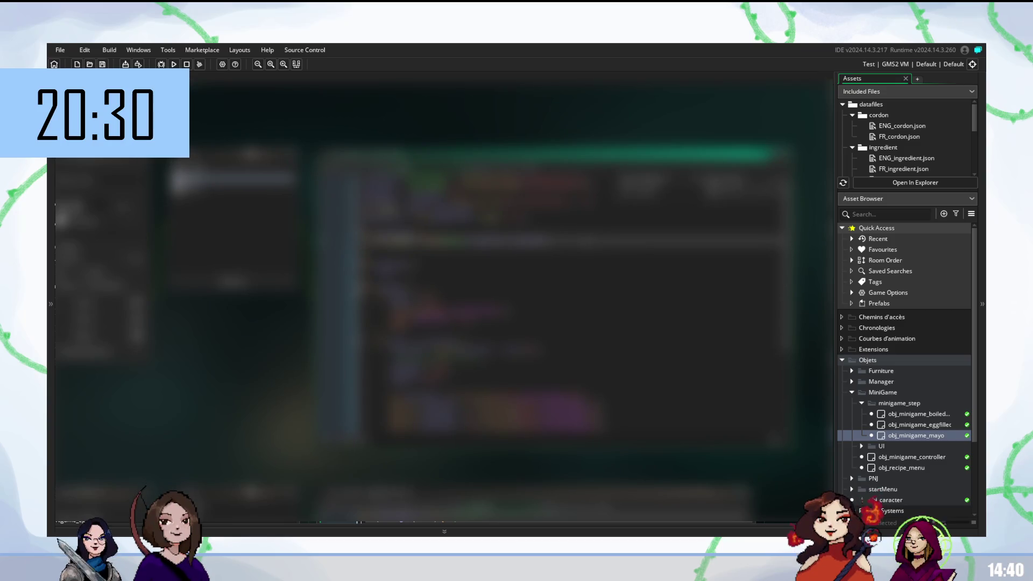
pyautogui.press('F5')
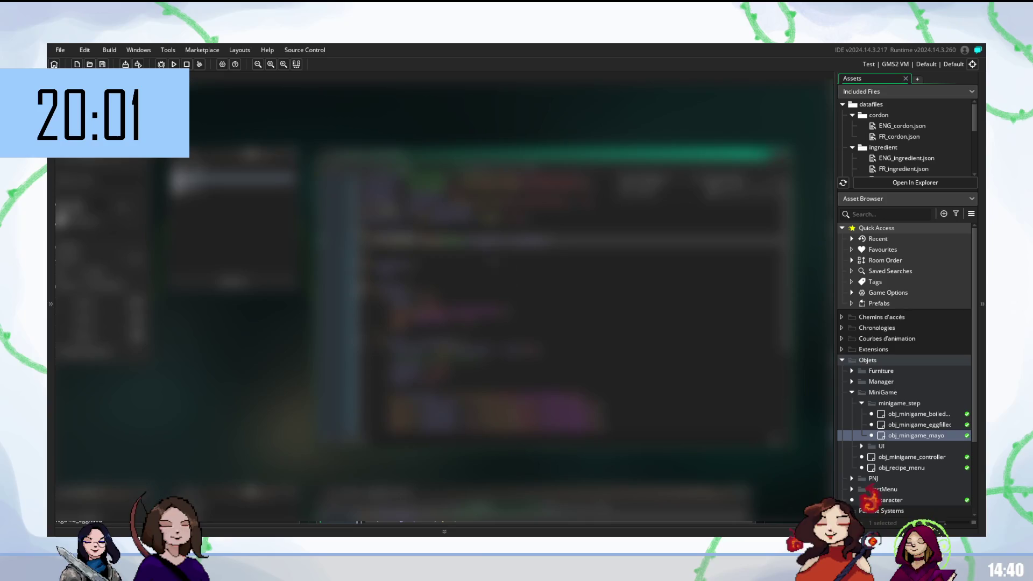
# Step: Replace a whole selected code line with several pasted lines
pyautogui.click(463, 257)
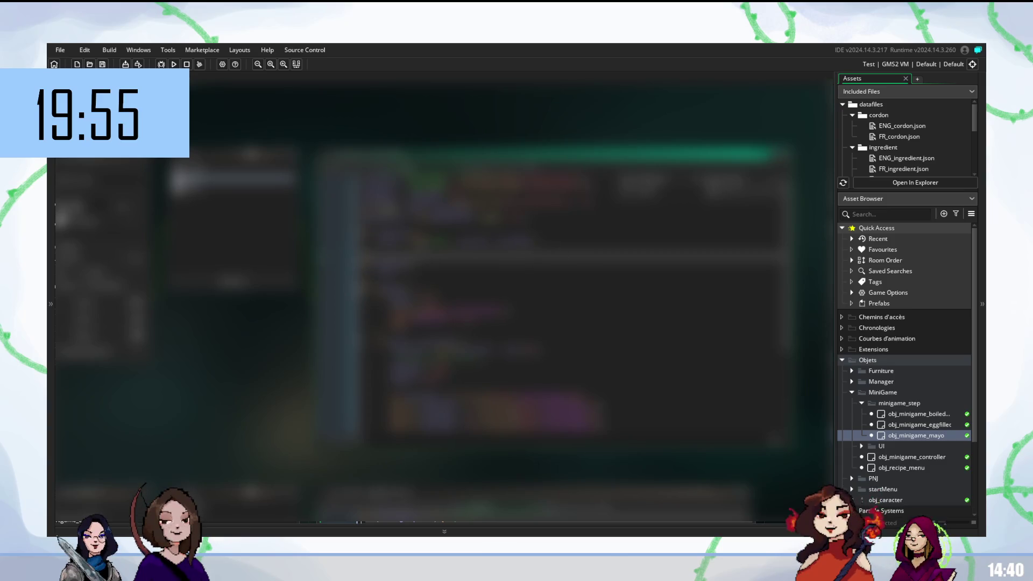
pyautogui.tripleClick(467, 256)
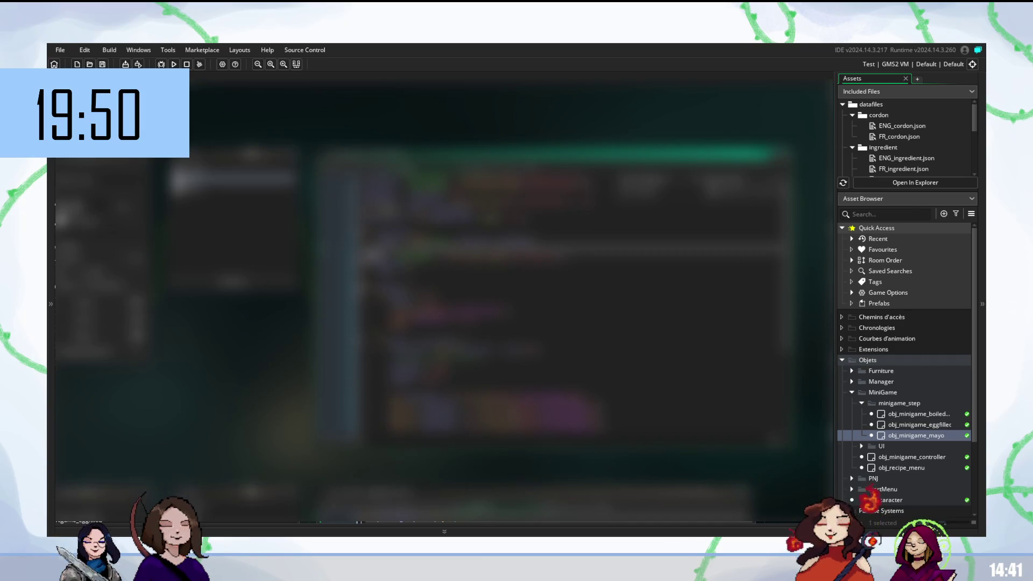
pyautogui.hotkey('ctrl', 'v')
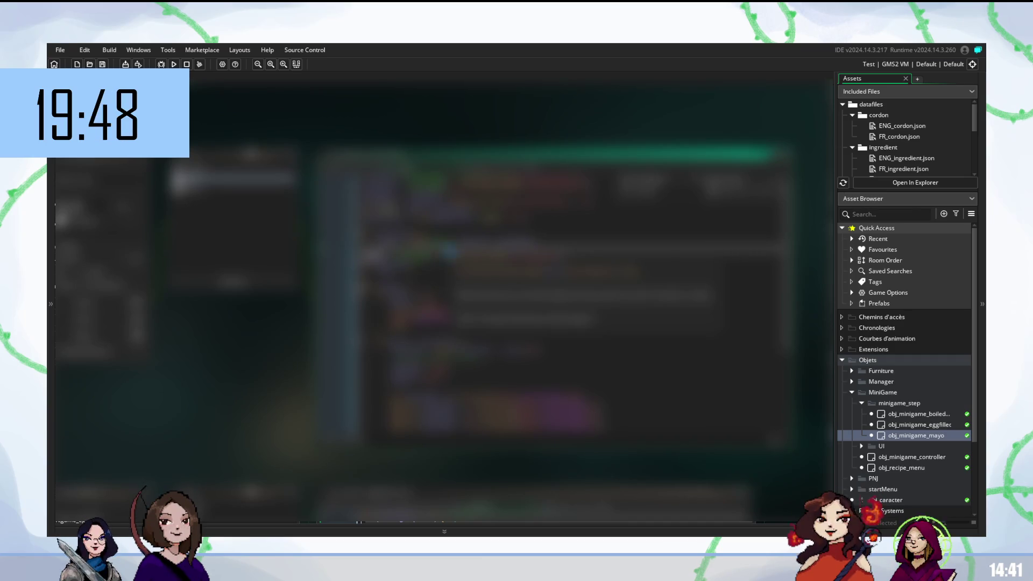
pyautogui.scroll(-3, 576, 253)
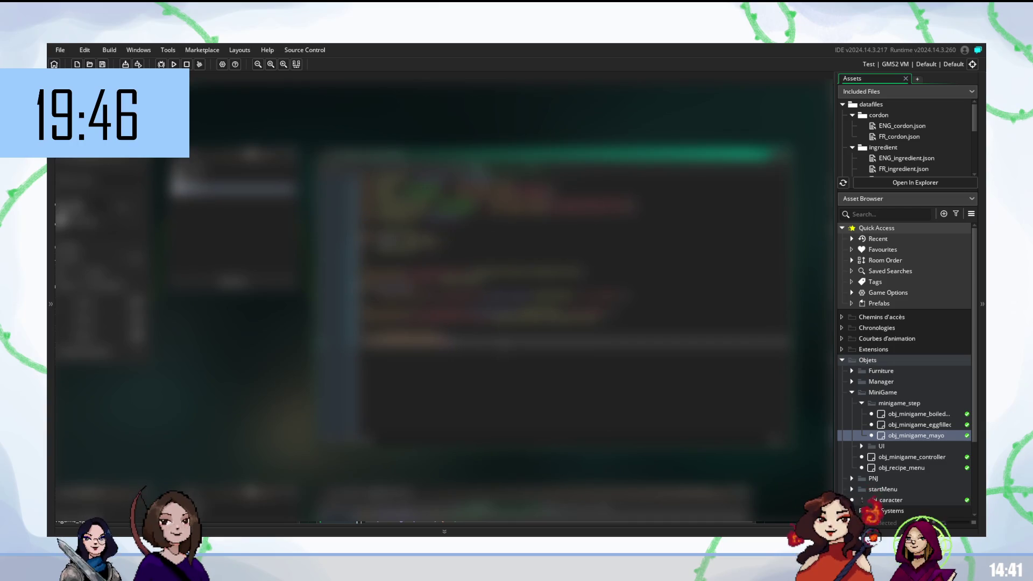
pyautogui.scroll(-3, 538, 258)
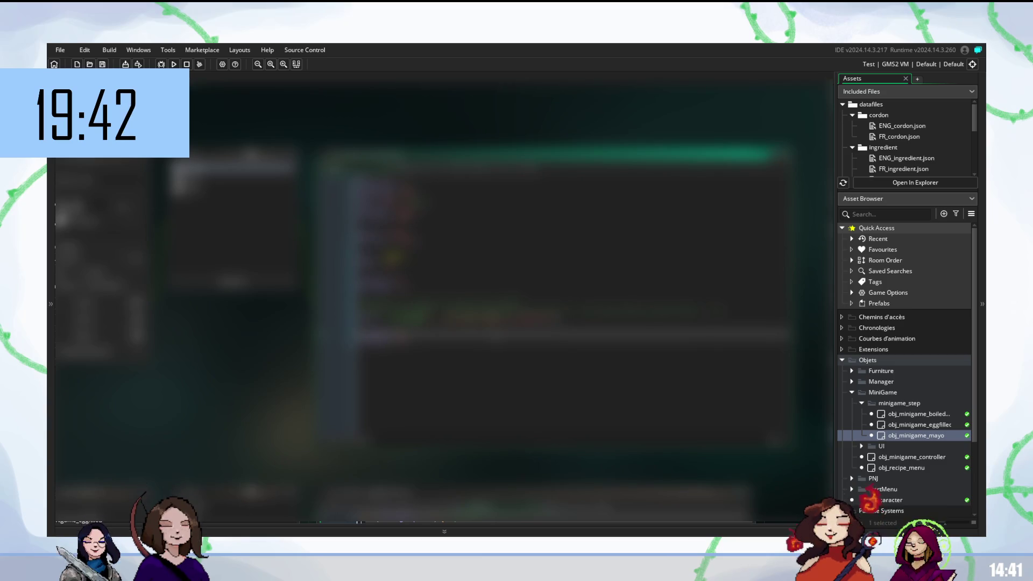
# Step: Delete the unwanted lines and coloured text, then start a fresh line
pyautogui.click(539, 310)
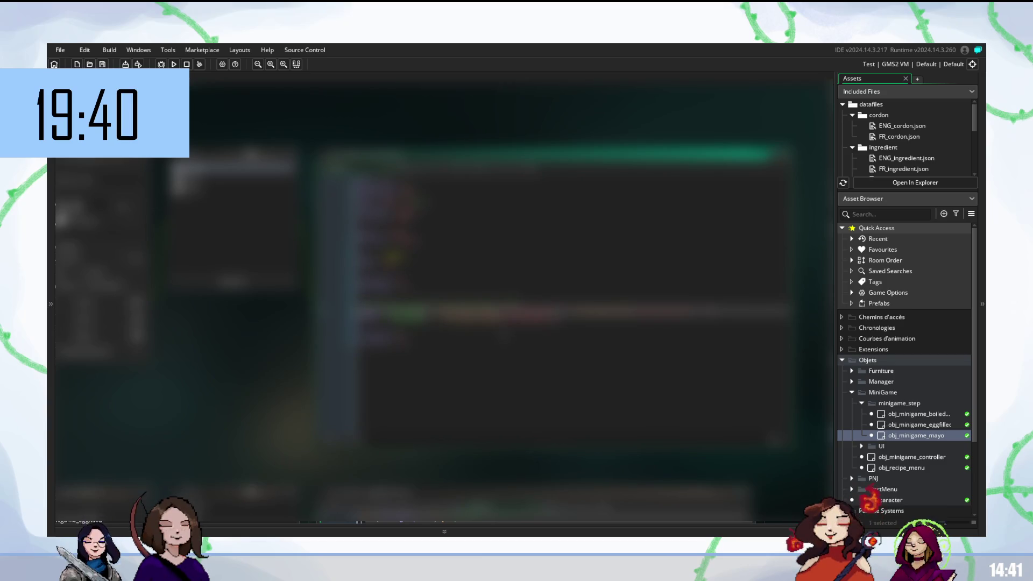
pyautogui.click(538, 334)
pyautogui.click(538, 345)
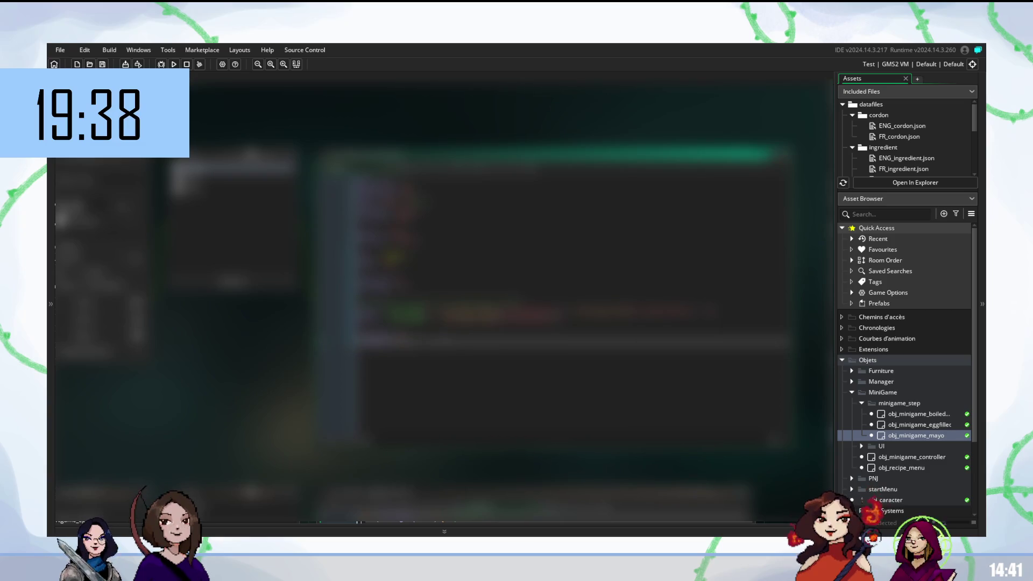
pyautogui.click(538, 303)
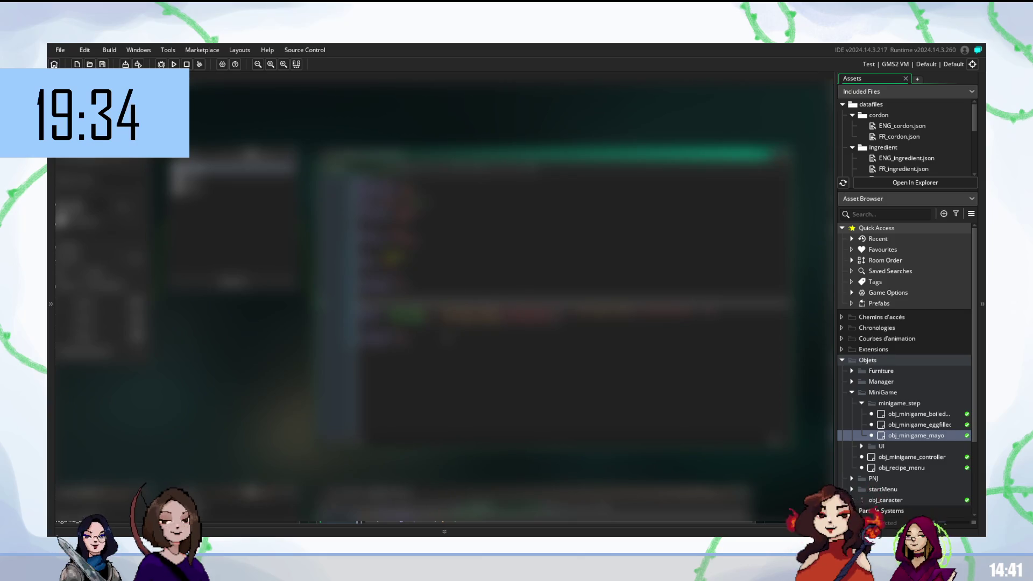
pyautogui.press('BackSpace')
pyautogui.press('BackSpace')
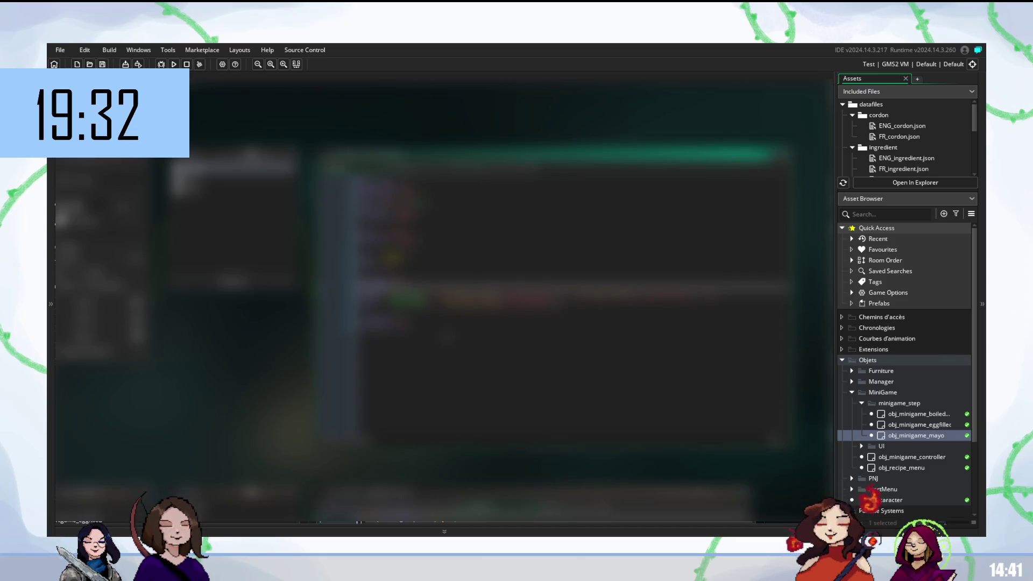
pyautogui.press('BackSpace')
pyautogui.press('BackSpace')
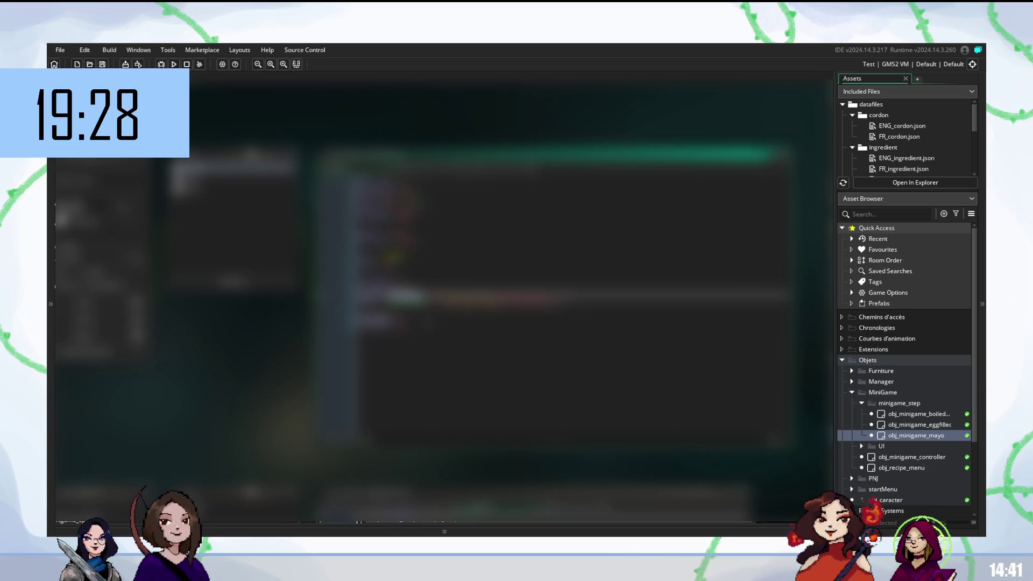
pyautogui.press('BackSpace')
pyautogui.press('BackSpace')
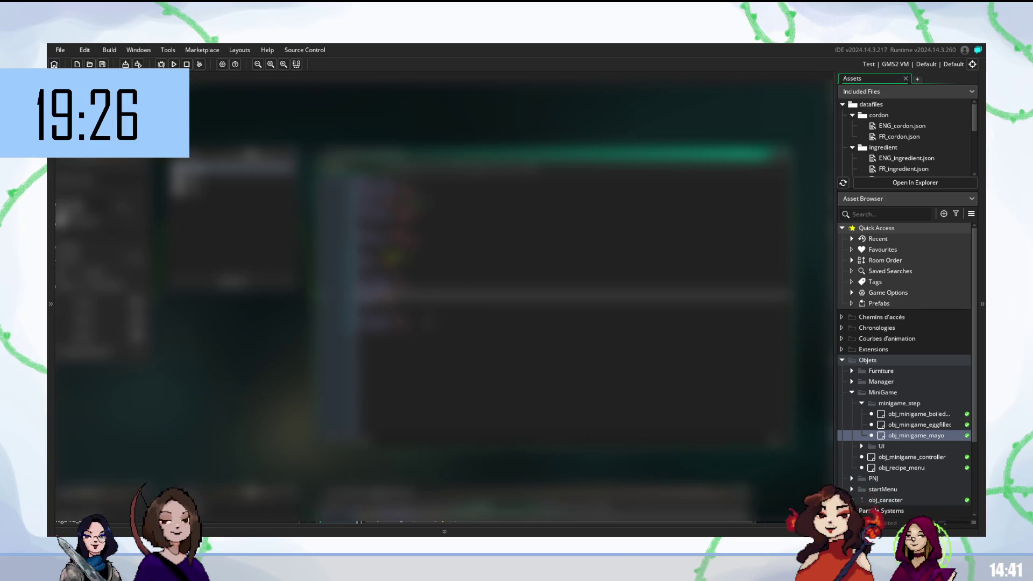
pyautogui.press('Return')
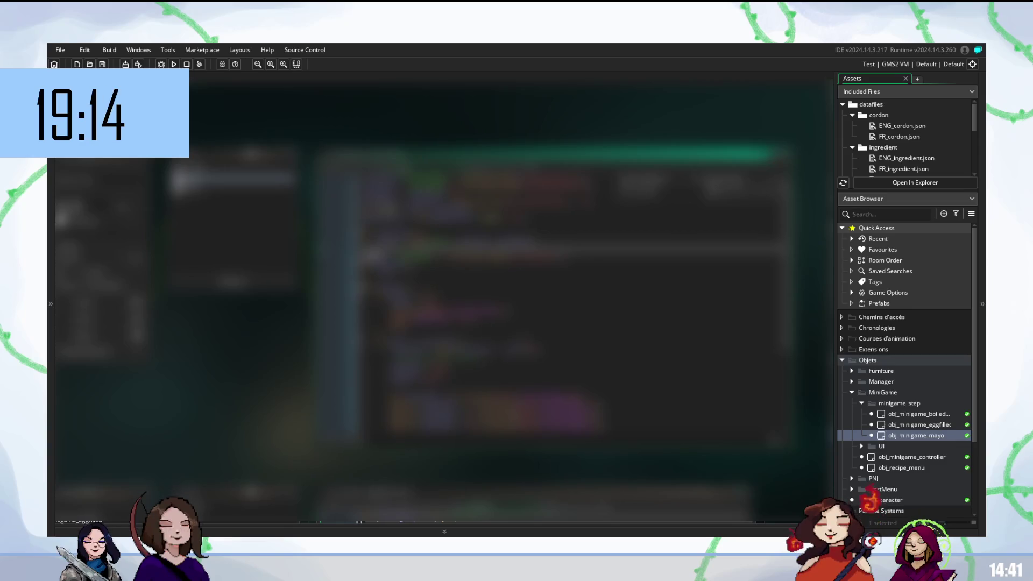
pyautogui.scroll(3, 575, 304)
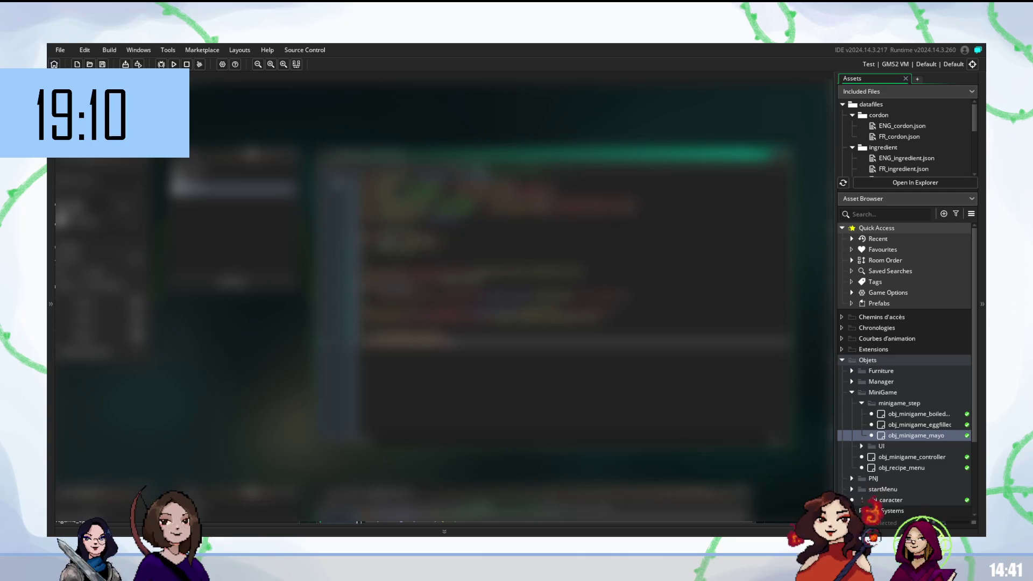
pyautogui.scroll(-5, 572, 309)
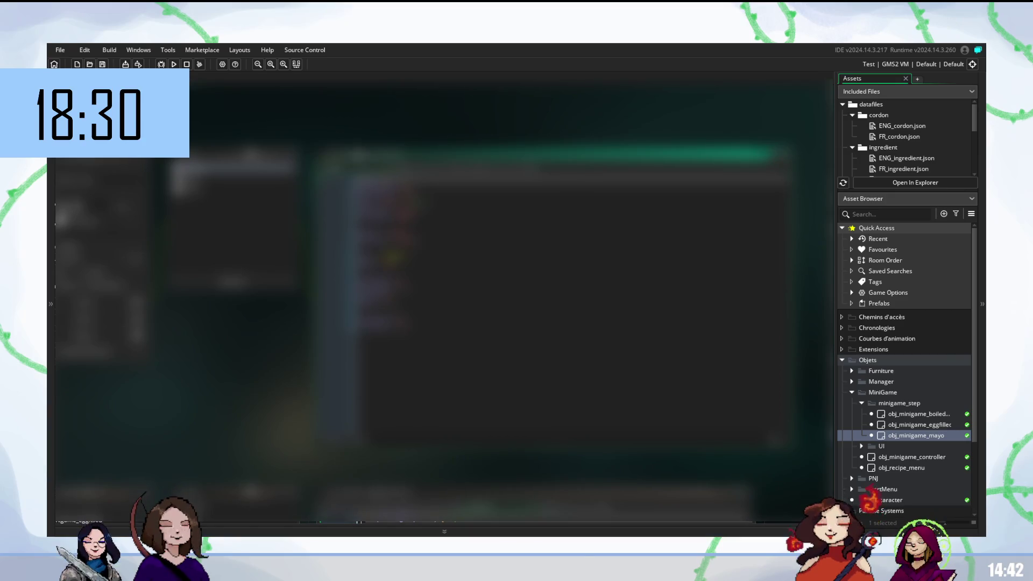
pyautogui.click(538, 327)
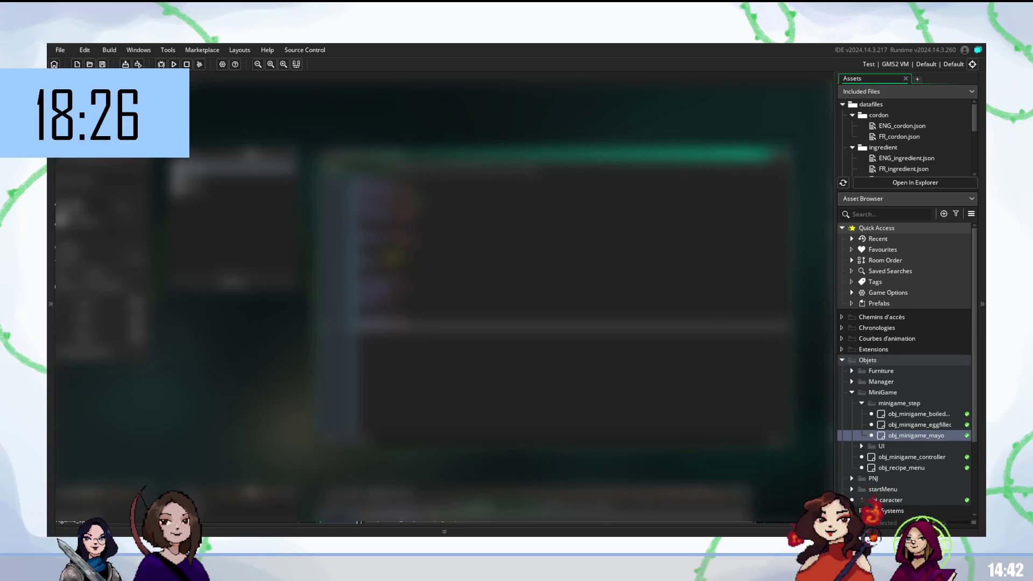
pyautogui.click(538, 309)
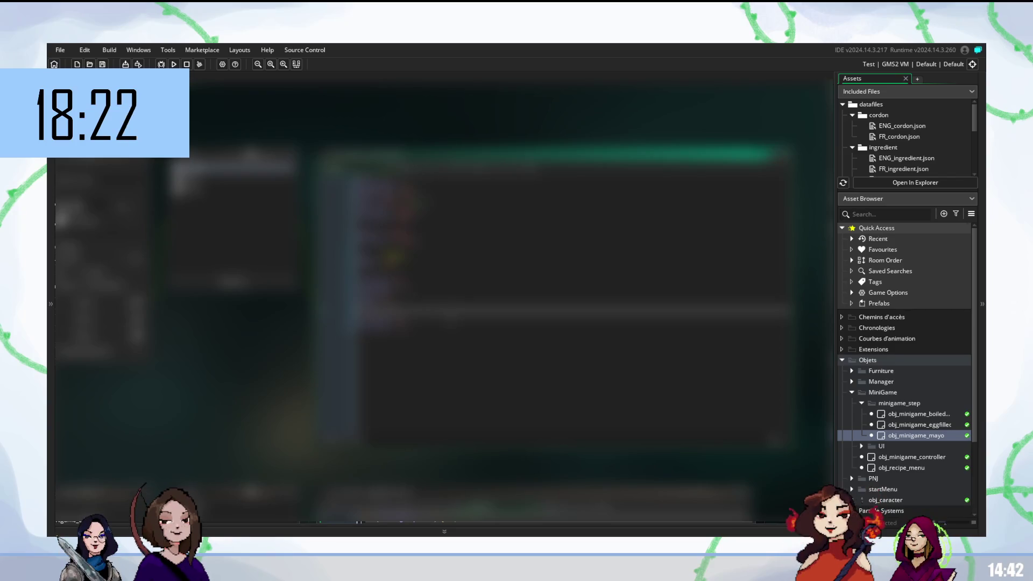
pyautogui.click(538, 302)
pyautogui.click(539, 326)
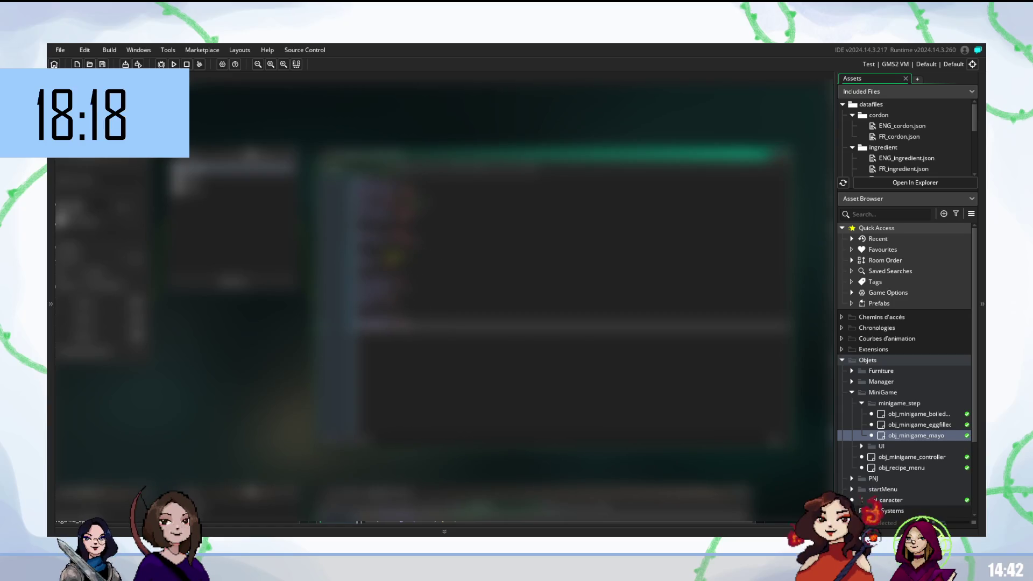
pyautogui.click(538, 296)
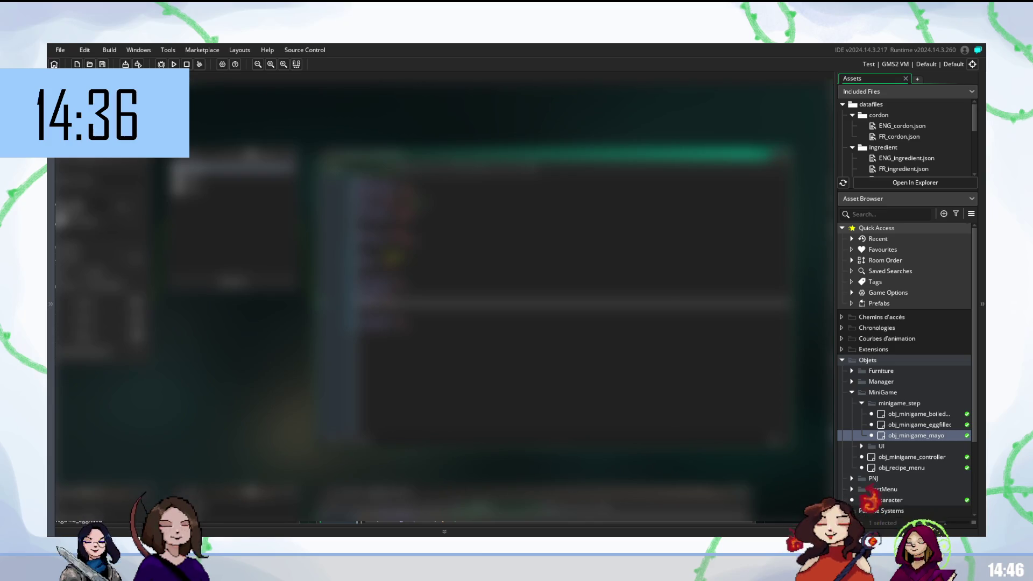
pyautogui.press('Return')
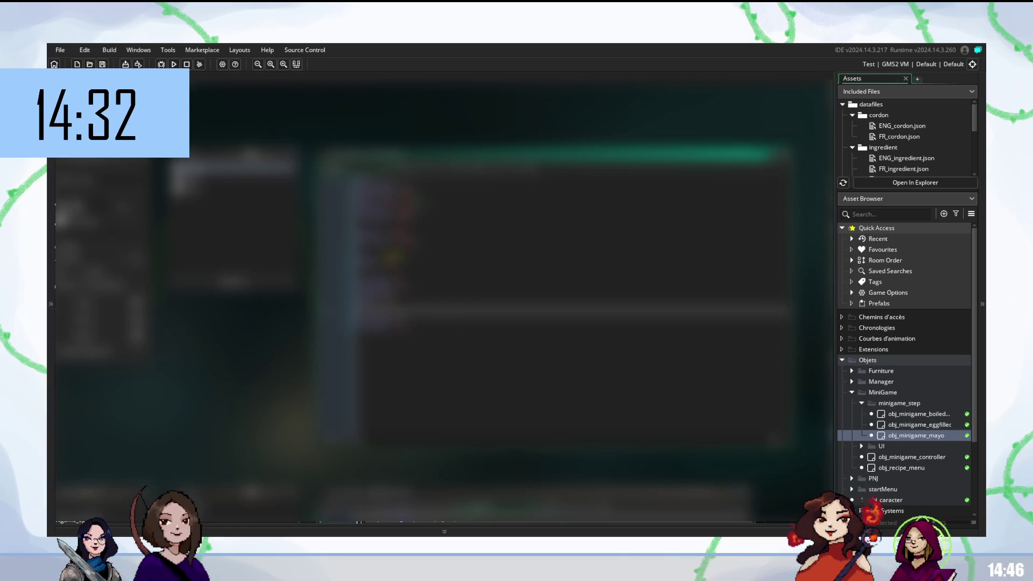
pyautogui.hotkey('ctrl', 'v')
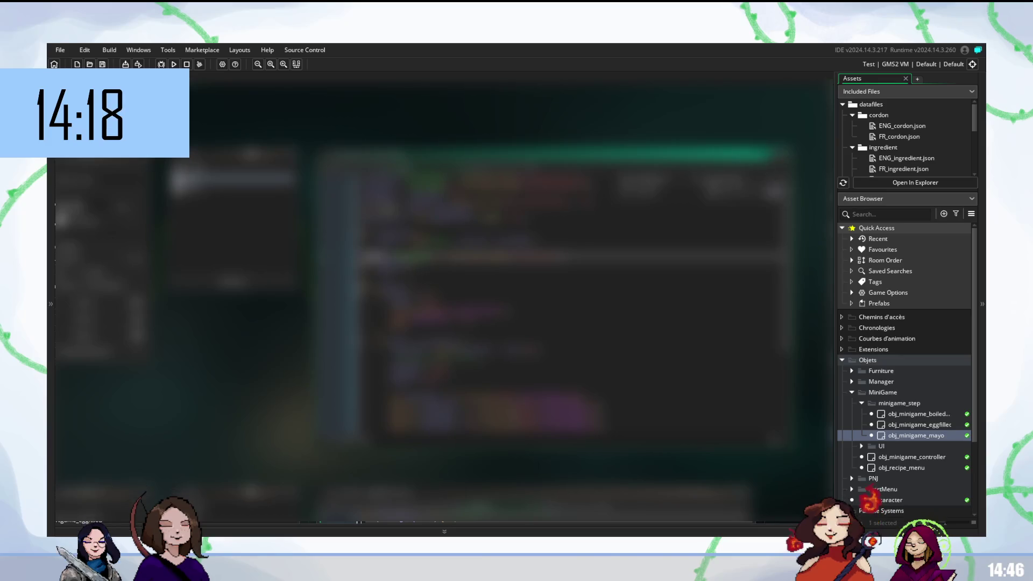
pyautogui.click(484, 279)
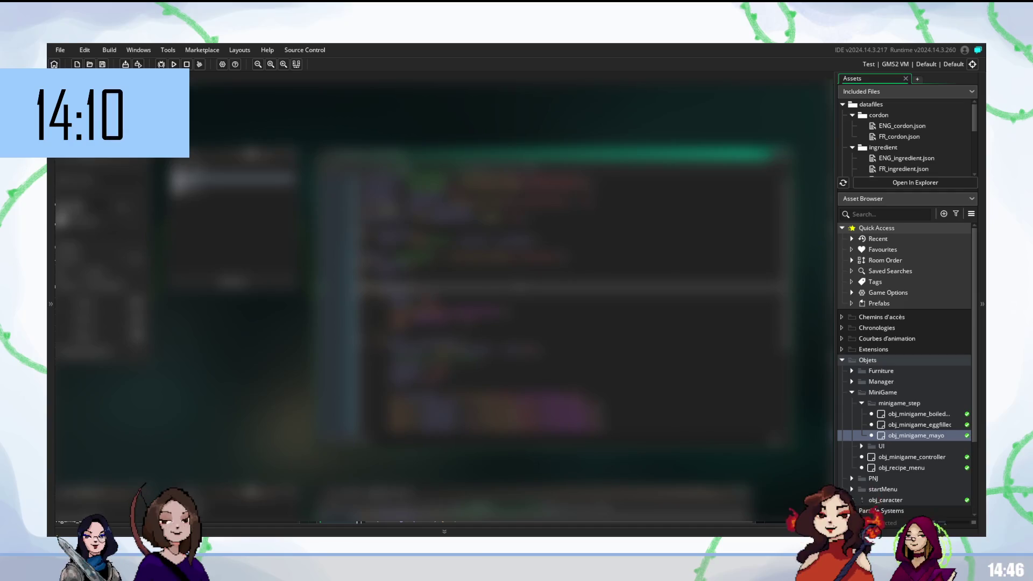
pyautogui.scroll(-3, 484, 306)
pyautogui.scroll(-2, 484, 305)
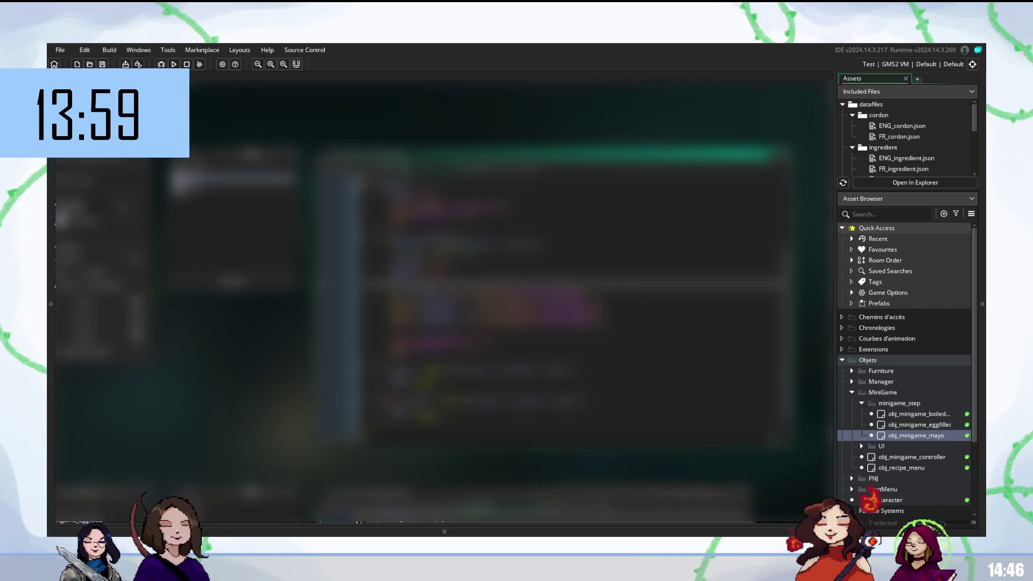
pyautogui.scroll(-5, 538, 296)
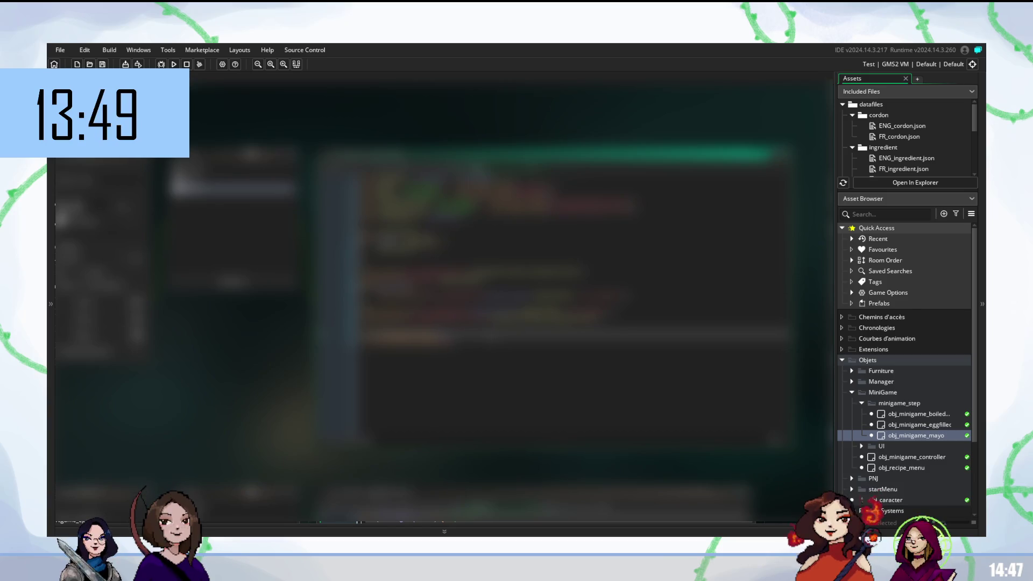
pyautogui.moveTo(786, 350)
pyautogui.mouseDown()
pyautogui.moveTo(366, 220)
pyautogui.moveTo(361, 167)
pyautogui.mouseUp()
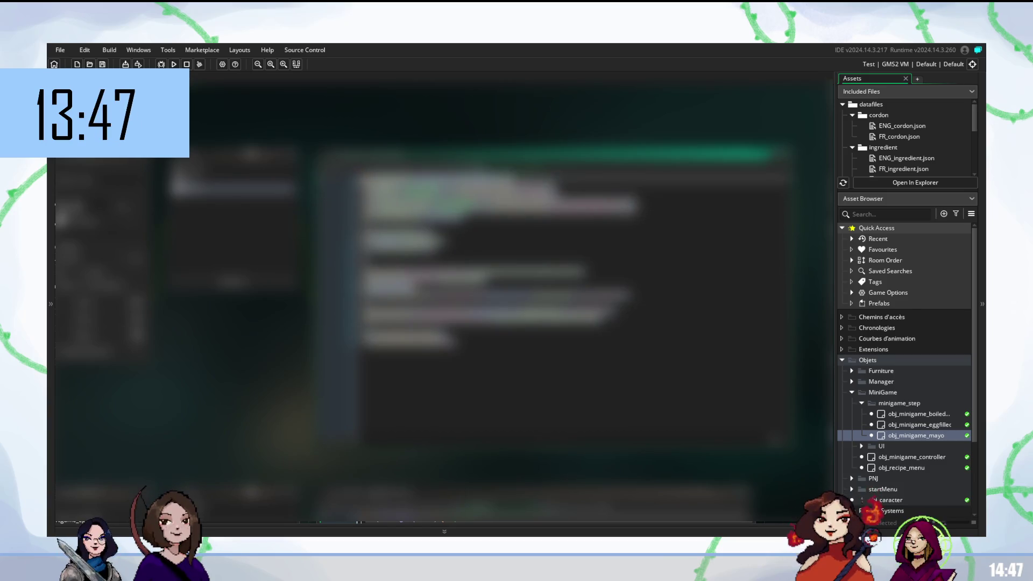
pyautogui.click(479, 240)
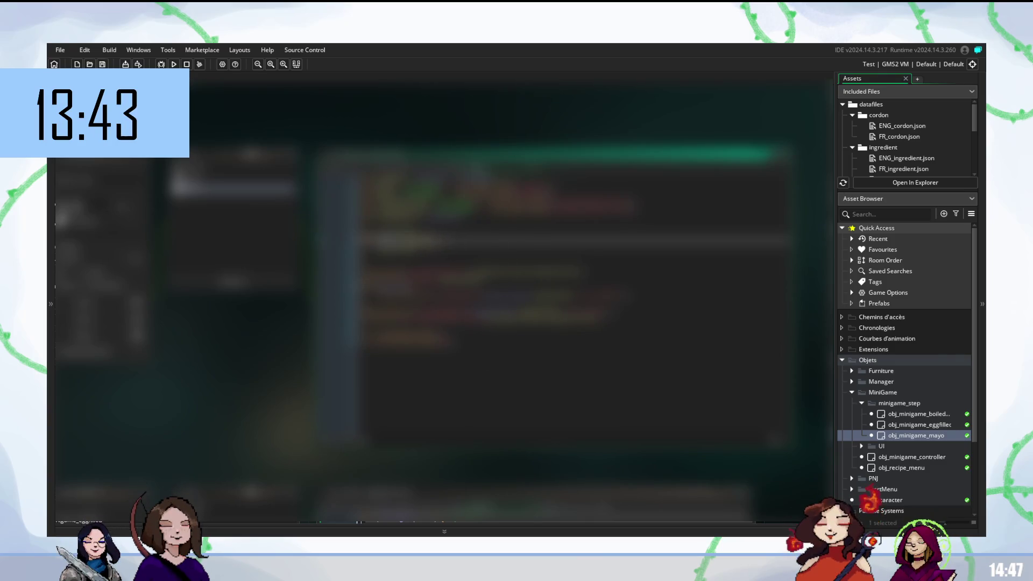
pyautogui.doubleClick(454, 312)
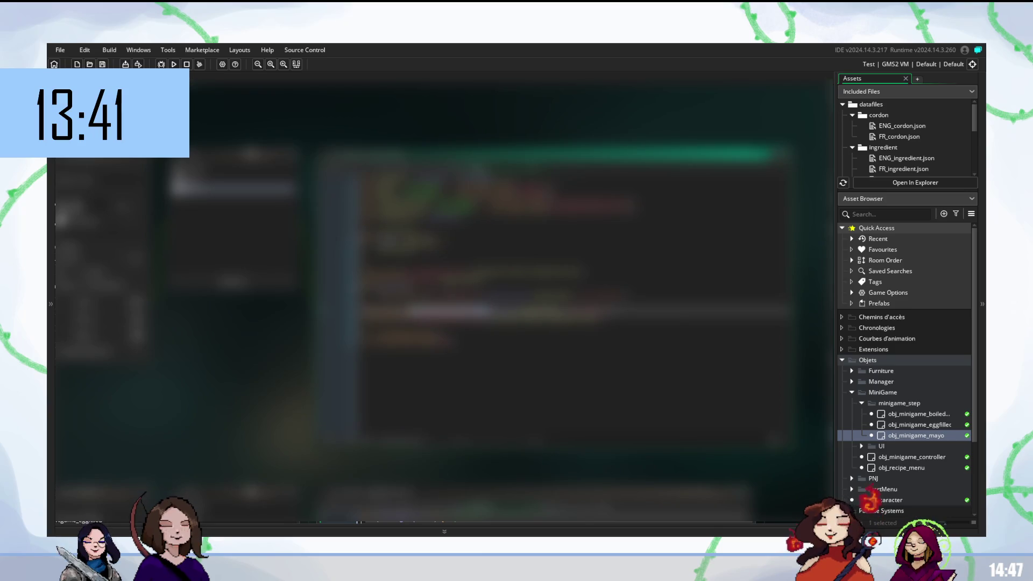
pyautogui.click(451, 313)
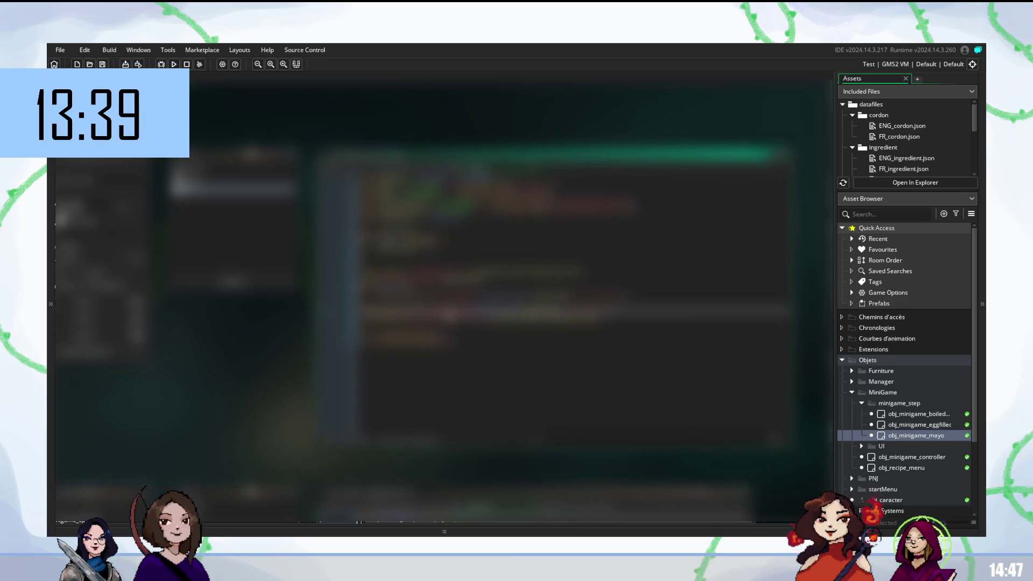
pyautogui.moveTo(451, 313)
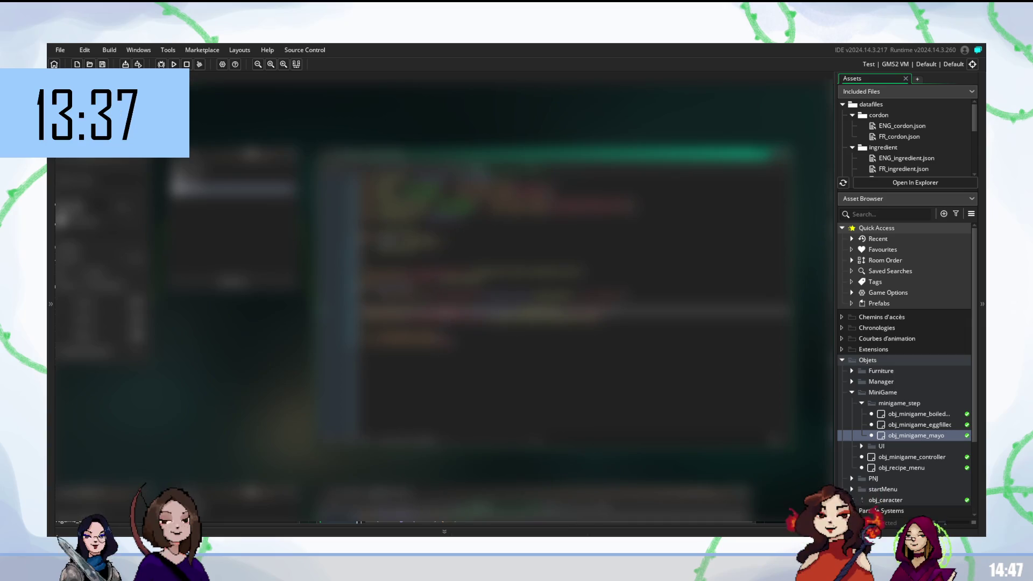
pyautogui.doubleClick(425, 294)
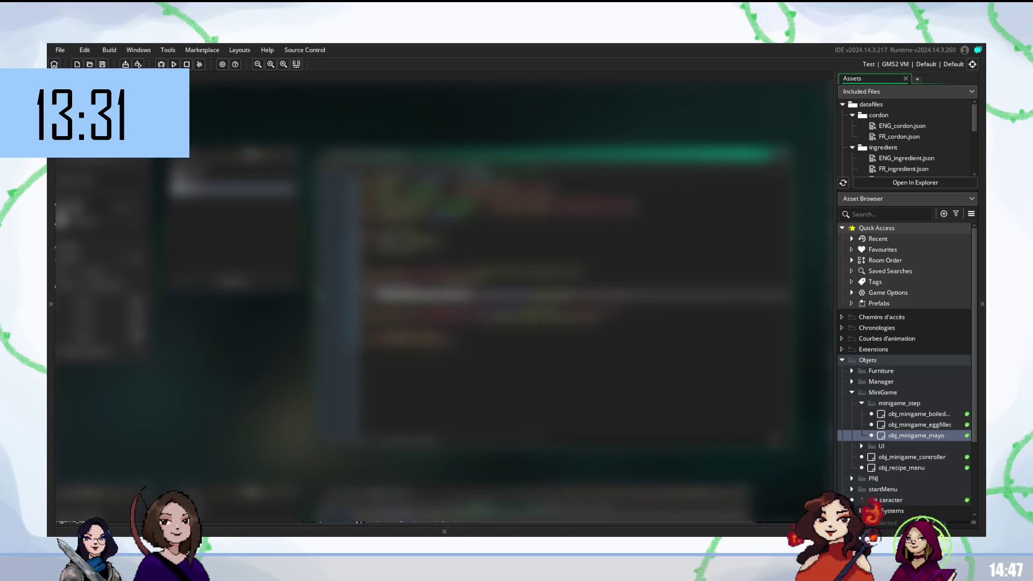
pyautogui.click(409, 340)
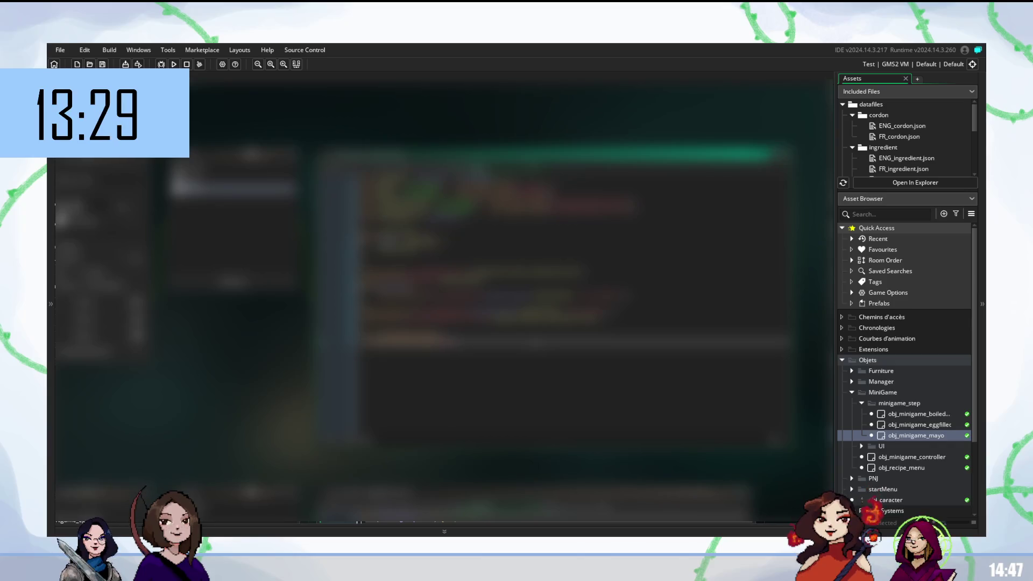
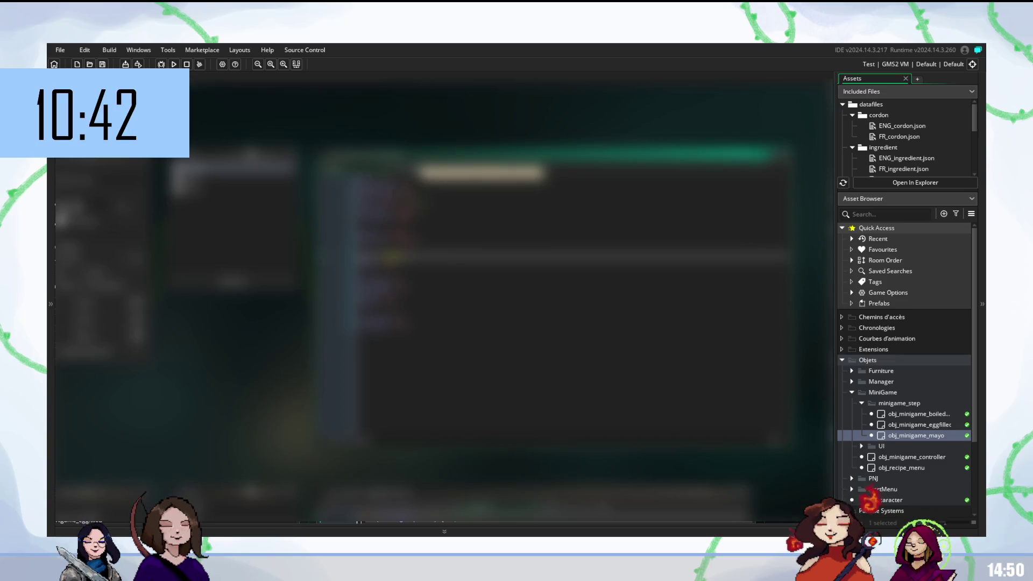
# Step: Select and delete an existing code line in obj_minigame_mayo's code
pyautogui.scroll(5, 570, 301)
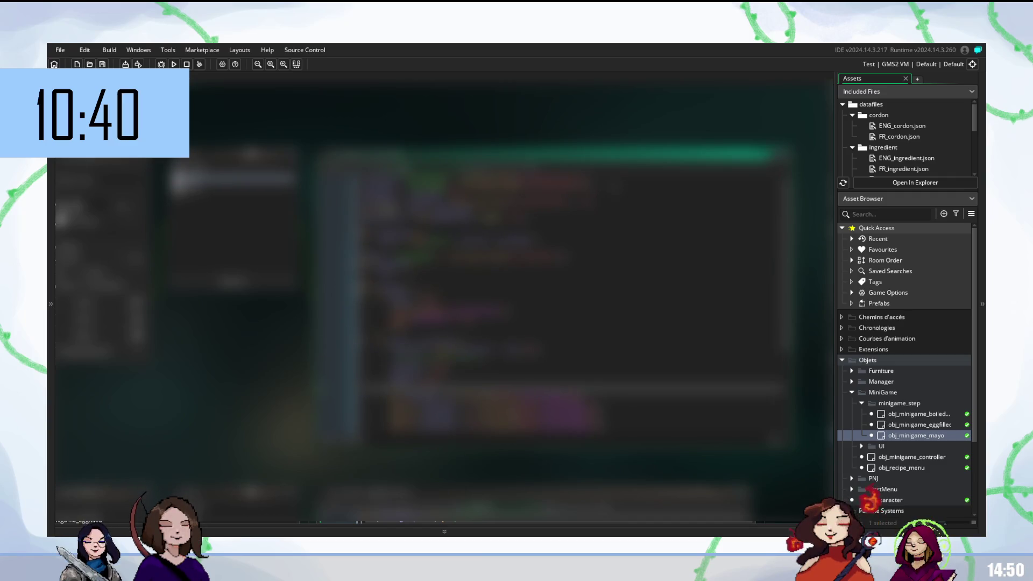
pyautogui.click(478, 182)
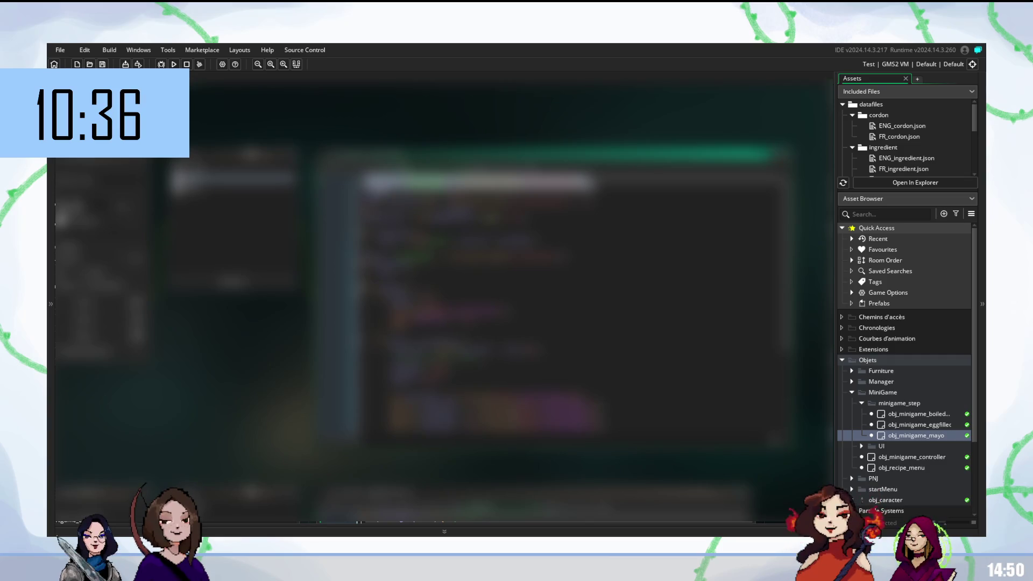
pyautogui.click(387, 183)
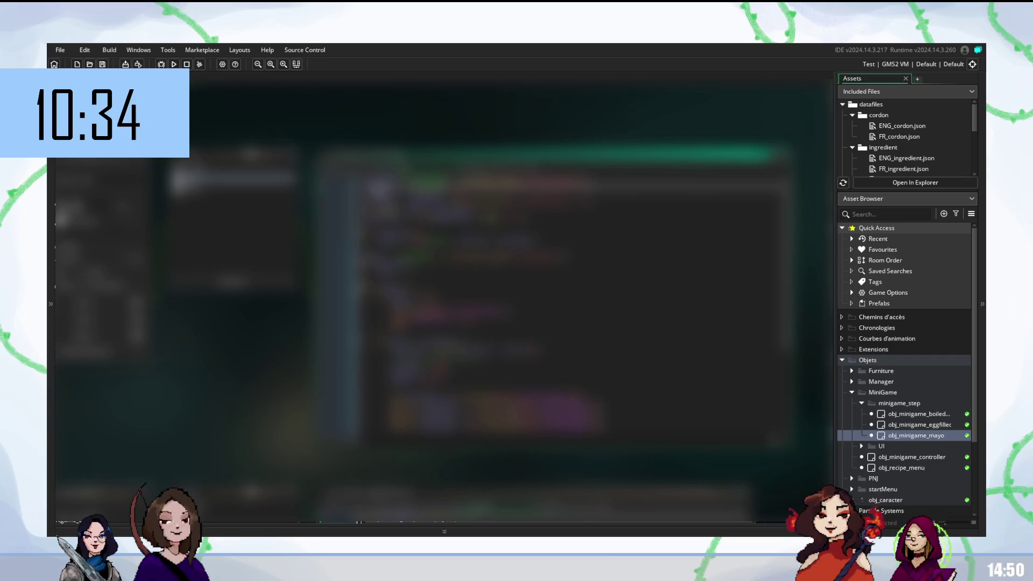
pyautogui.moveTo(363, 183); pyautogui.dragTo(592, 182)
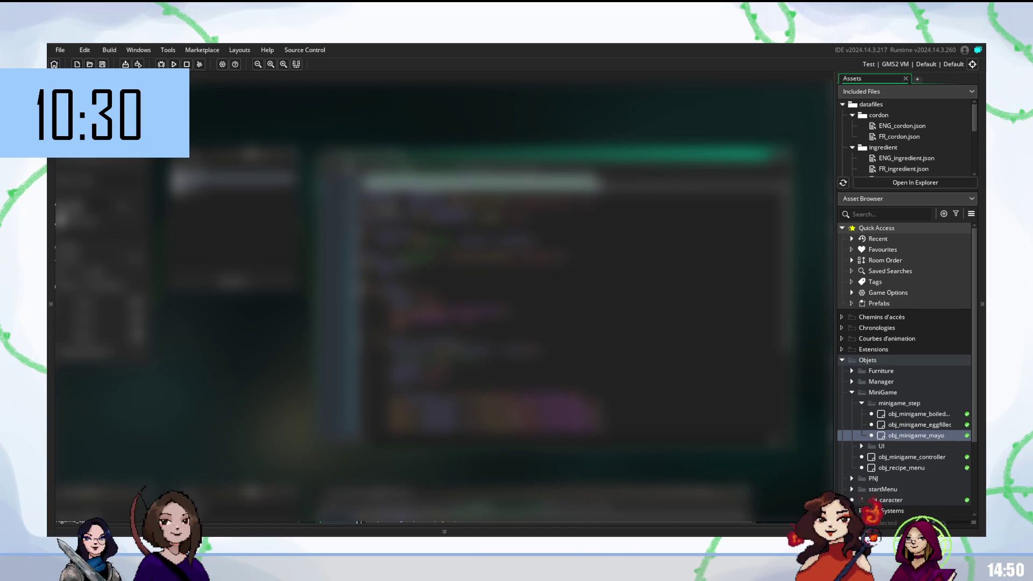
pyautogui.press('BackSpace')
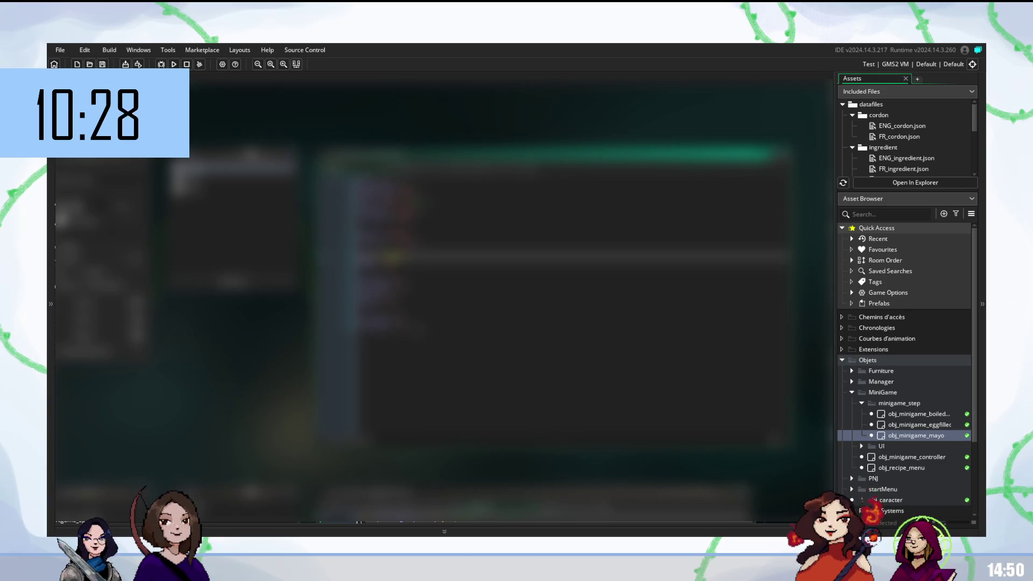
# Step: Paste the copied line six lines lower, add a new line, and pick an edit action from the context menu
pyautogui.click(382, 322)
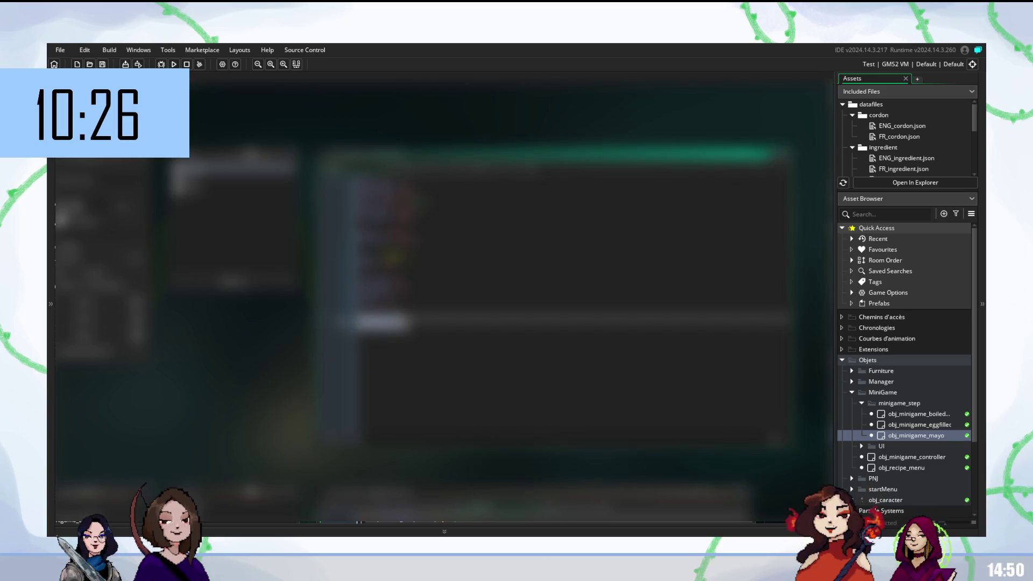
pyautogui.press('BackSpace')
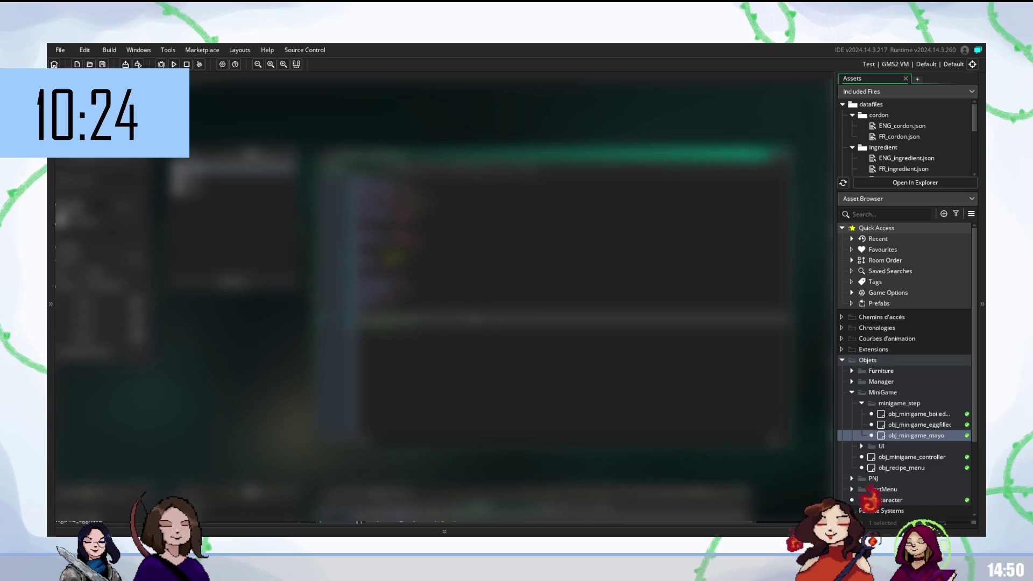
pyautogui.hotkey('ctrl', 'v')
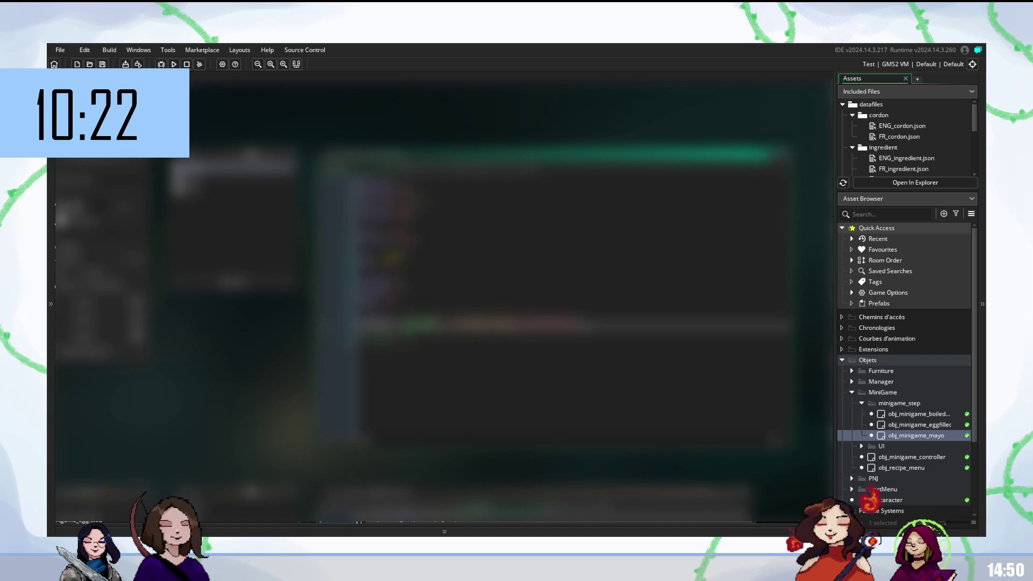
pyautogui.press('Return')
pyautogui.rightClick(367, 345)
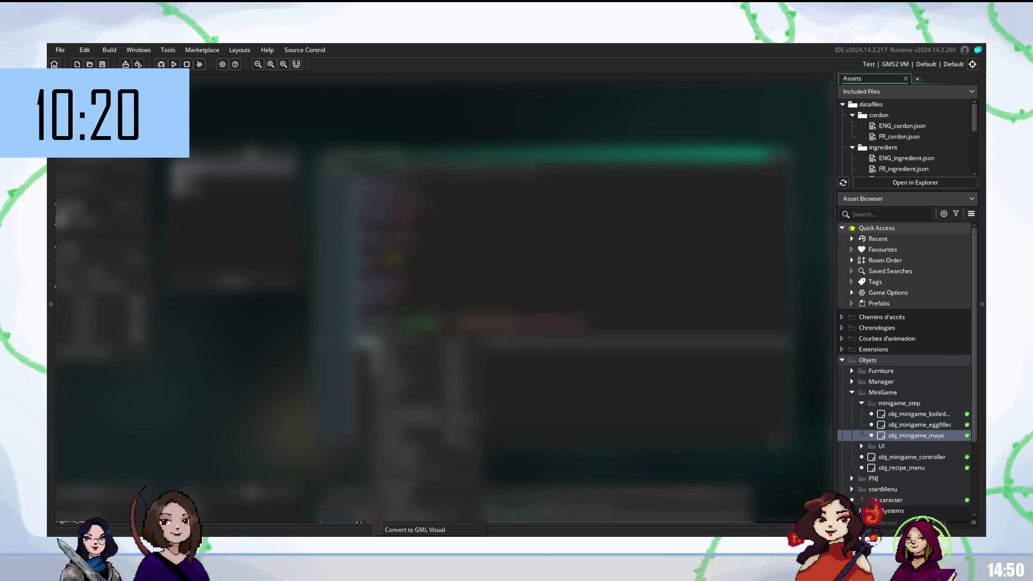
pyautogui.click(431, 423)
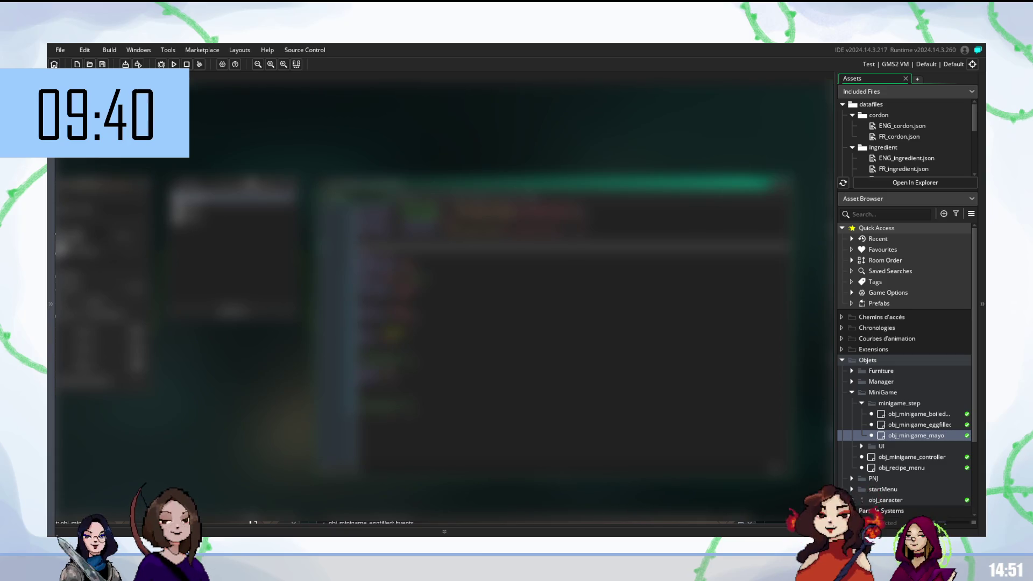
# Step: Add an underscore to a lower line, then complete an identifier higher up with an autocomplete suggestion
pyautogui.click(375, 373)
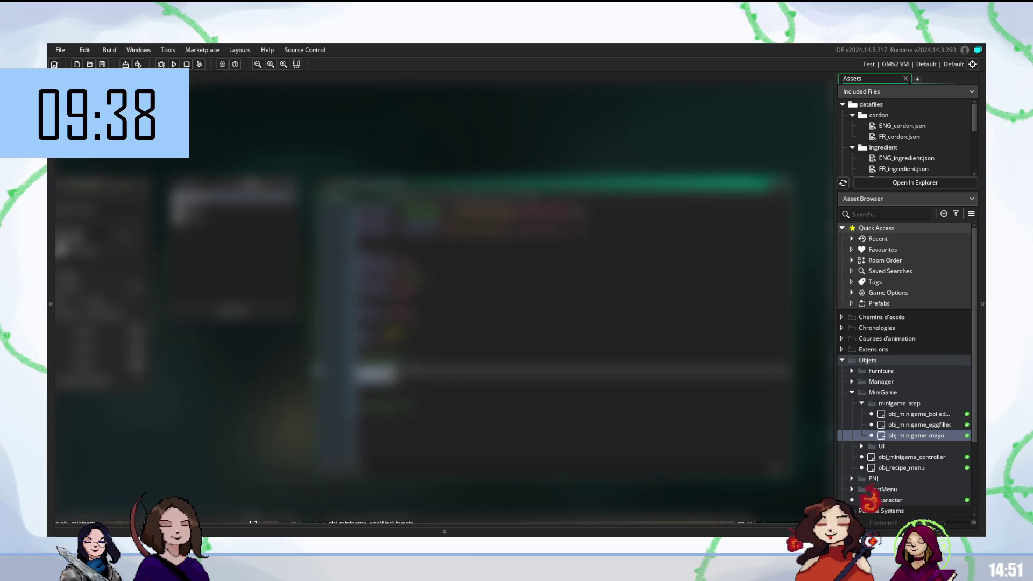
pyautogui.write('_')
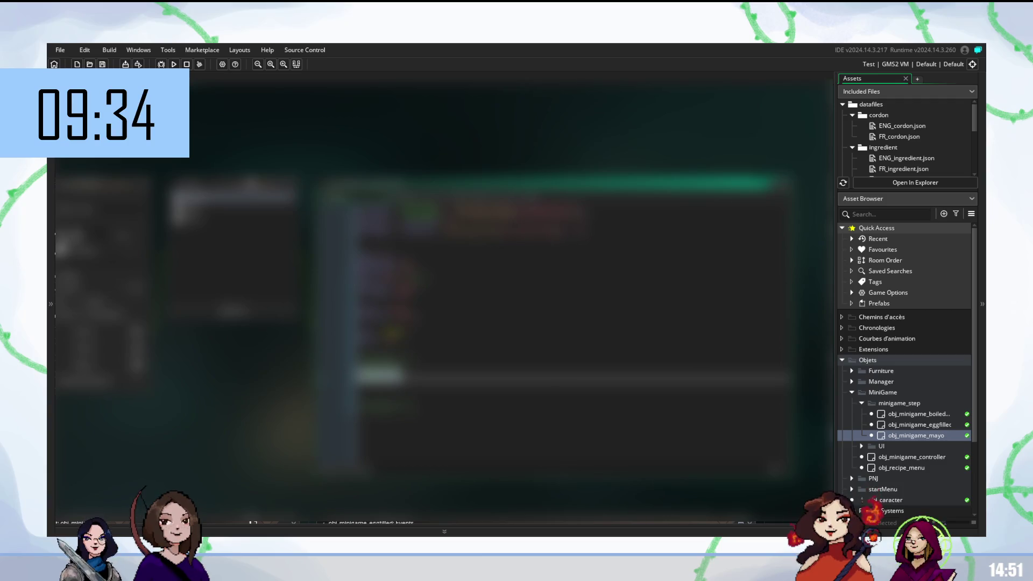
pyautogui.click(538, 231)
pyautogui.press('Down')
pyautogui.press('Down')
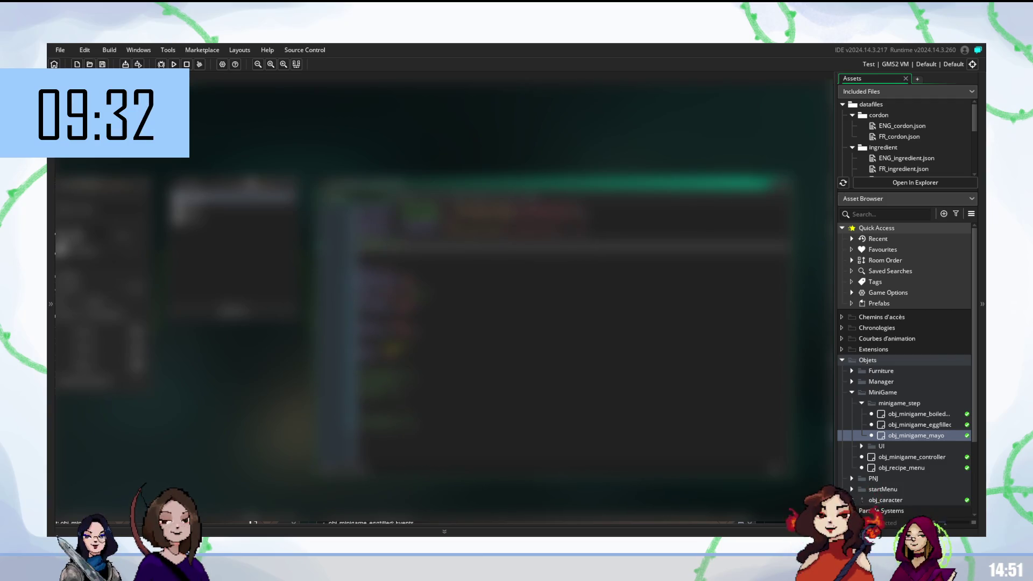
pyautogui.press('Up')
pyautogui.press('Down')
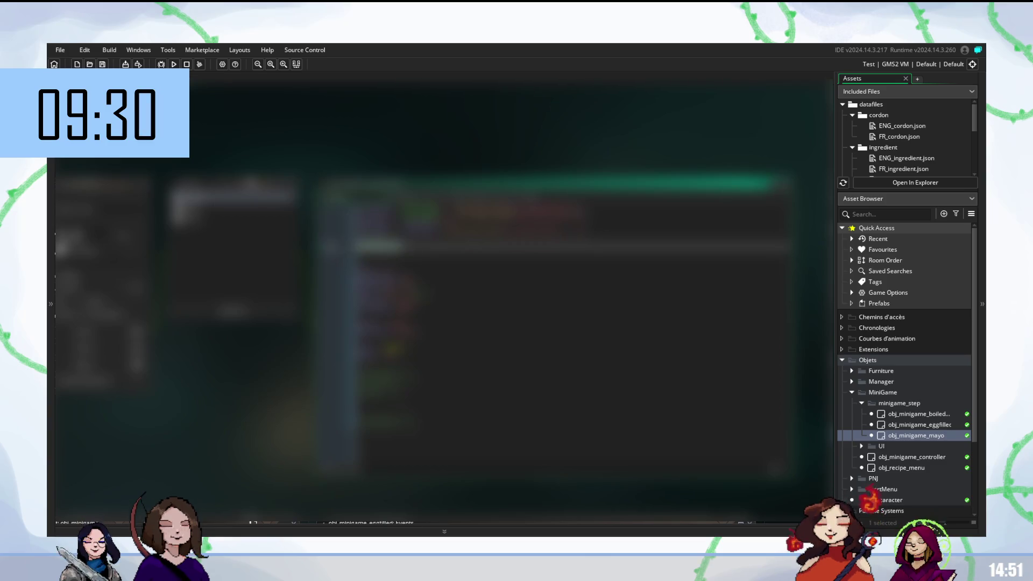
pyautogui.press('Up')
pyautogui.press('Down')
pyautogui.press('Up')
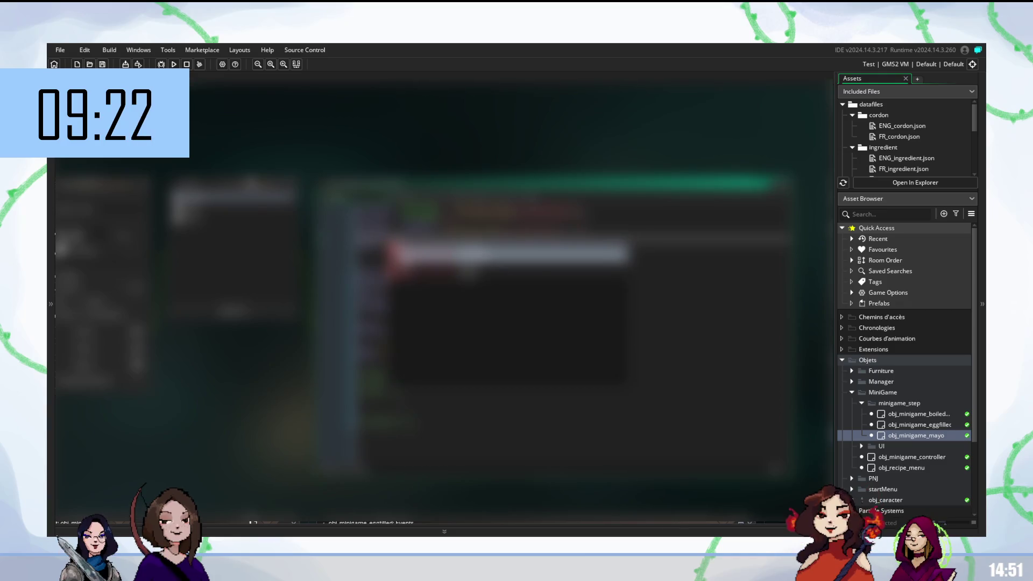
pyautogui.press('Return')
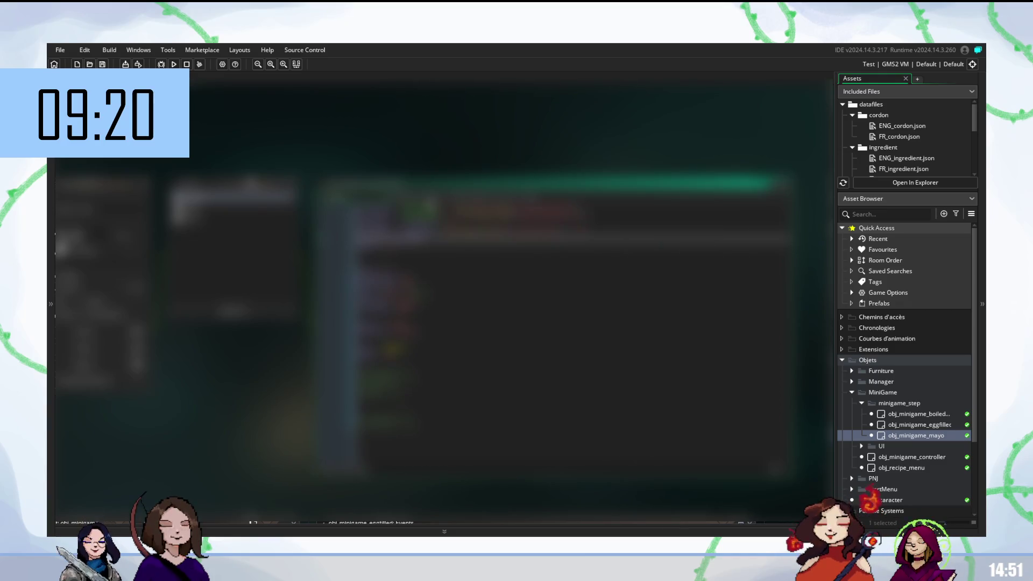
pyautogui.click(462, 285)
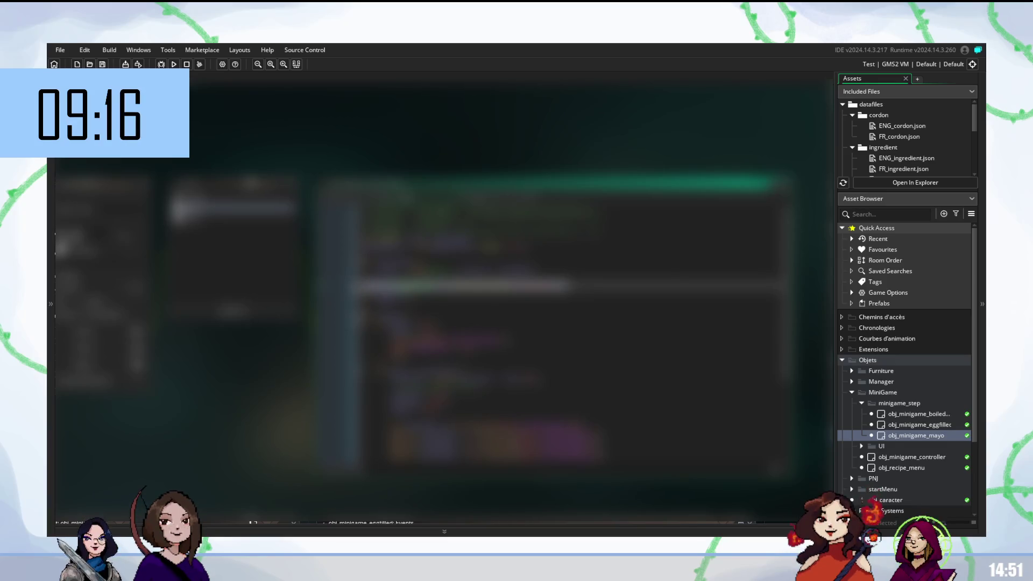
pyautogui.scroll(-5, 576, 323)
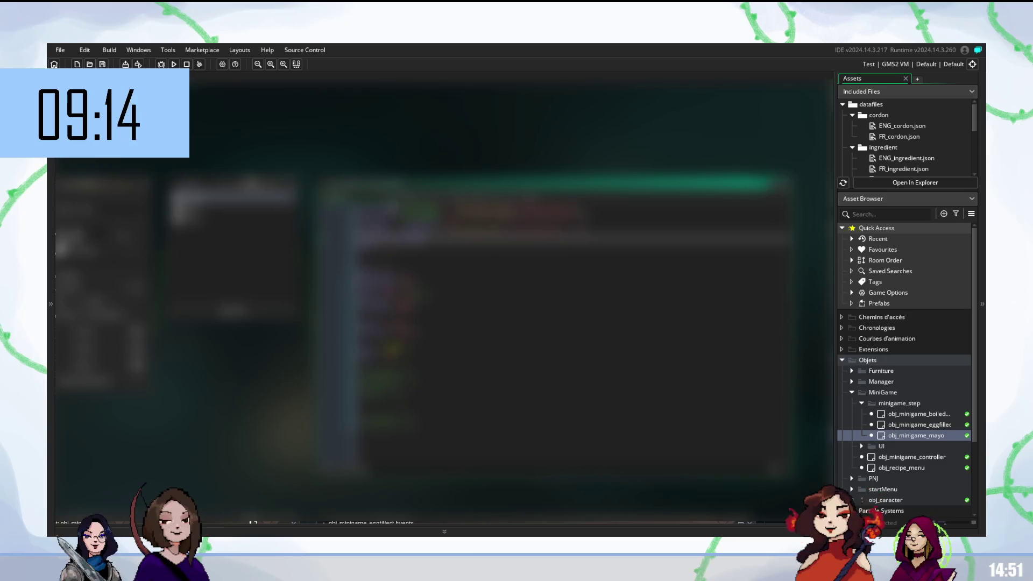
pyautogui.click(538, 248)
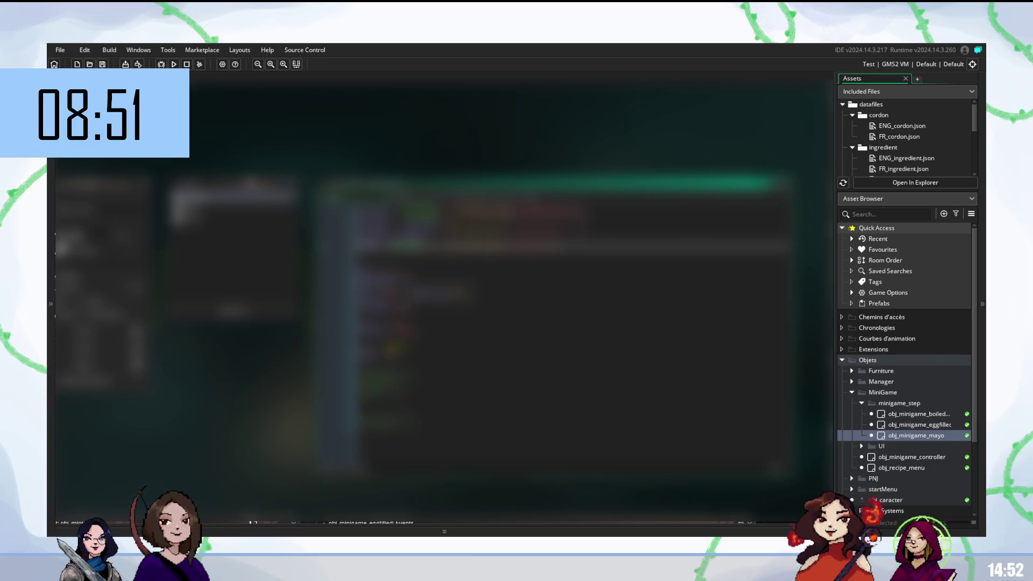
pyautogui.click(409, 263)
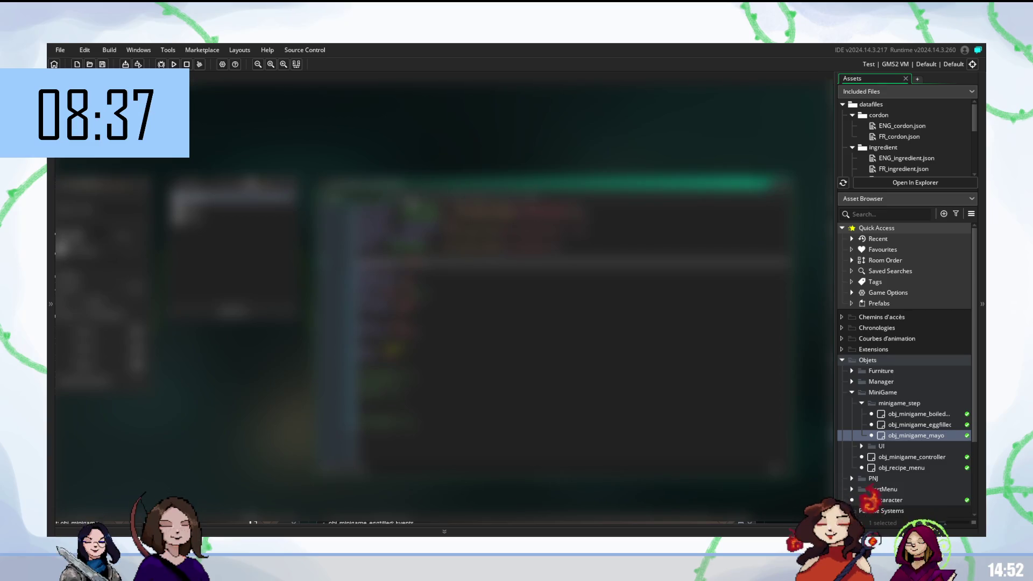
pyautogui.hotkey('ctrl', 'v')
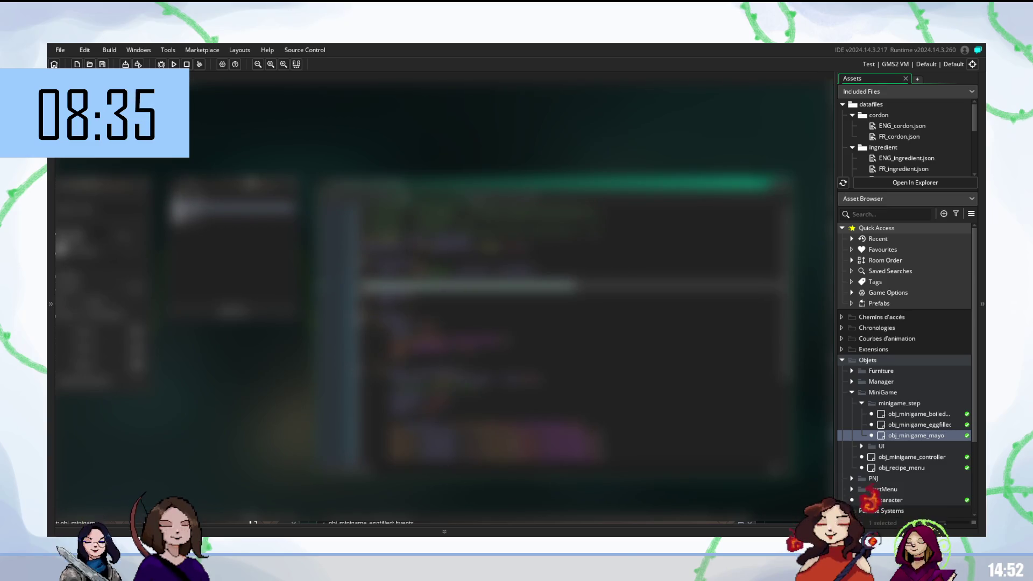
pyautogui.scroll(-1, 571, 323)
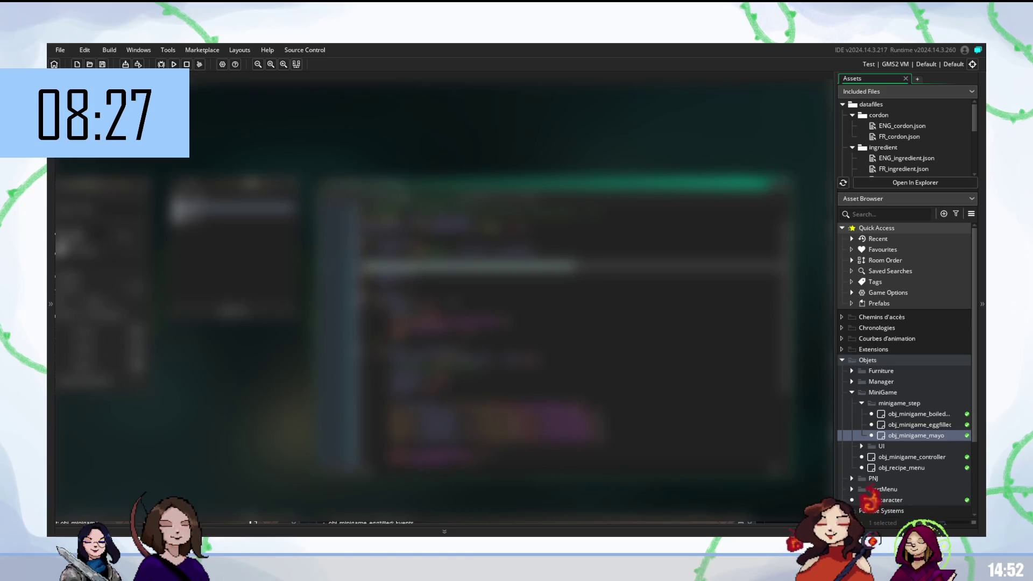
pyautogui.scroll(-5, 570, 339)
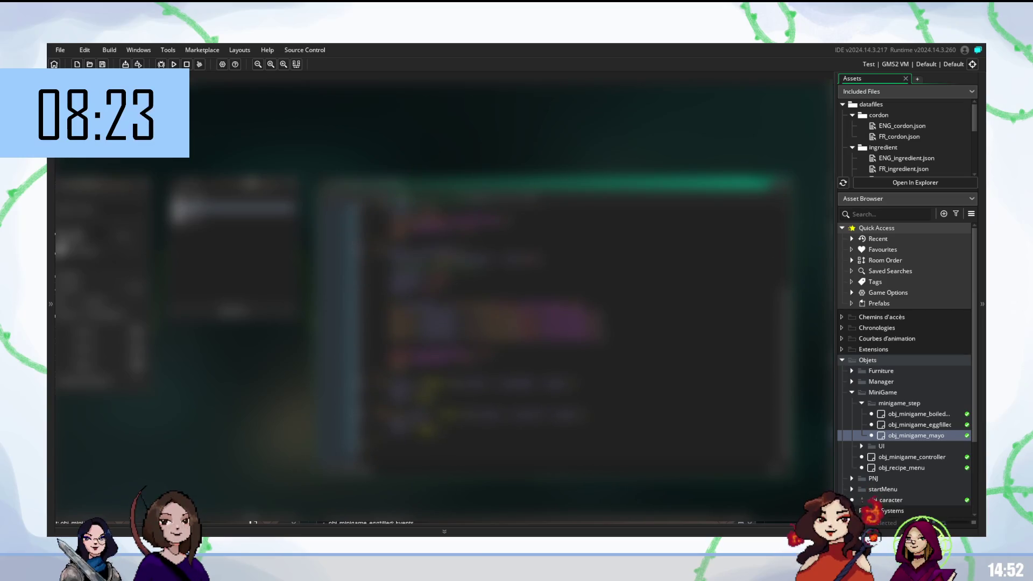
pyautogui.scroll(5, 571, 339)
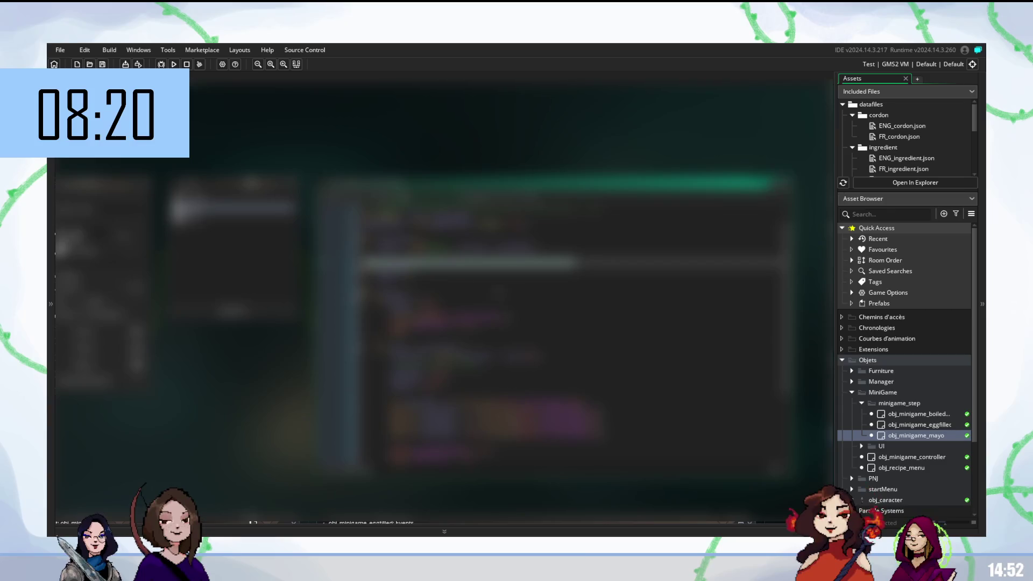
pyautogui.scroll(2, 573, 336)
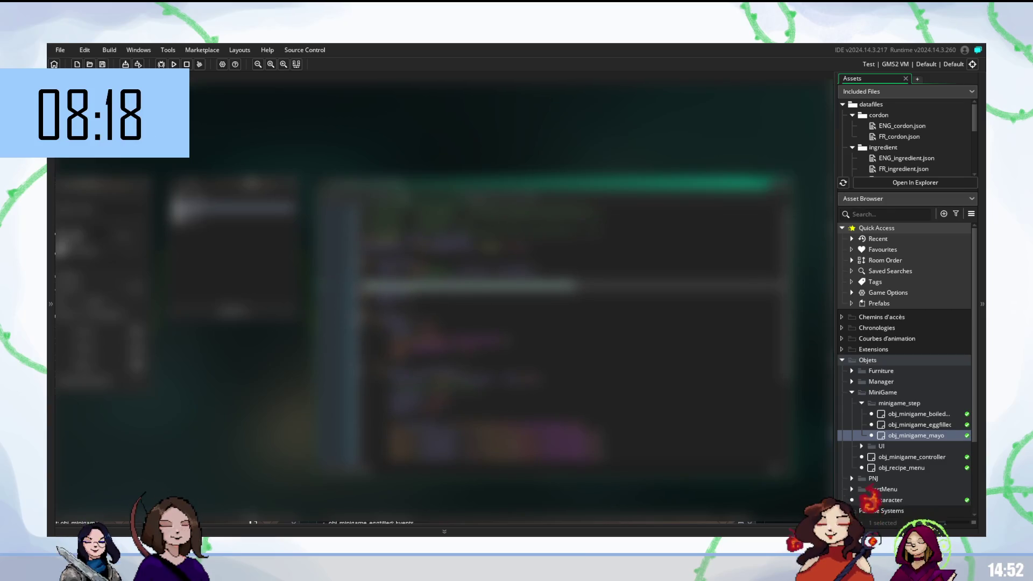
pyautogui.click(430, 254)
# Step: Write a new line of code in obj_minigame_mayo using autocomplete suggestions
pyautogui.press('Return')
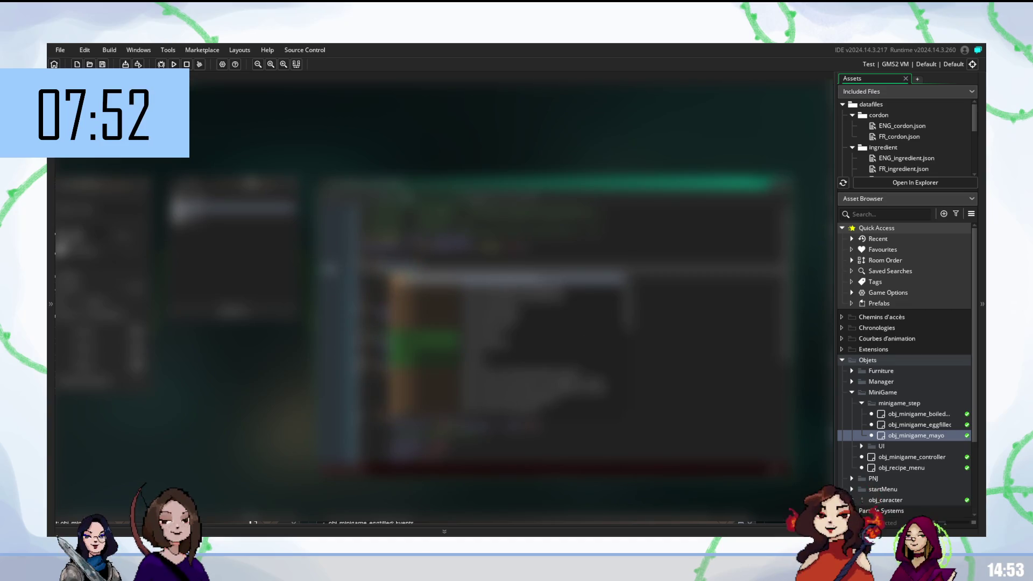
pyautogui.press('Down')
pyautogui.press('Down')
pyautogui.press('Down')
pyautogui.press('Return')
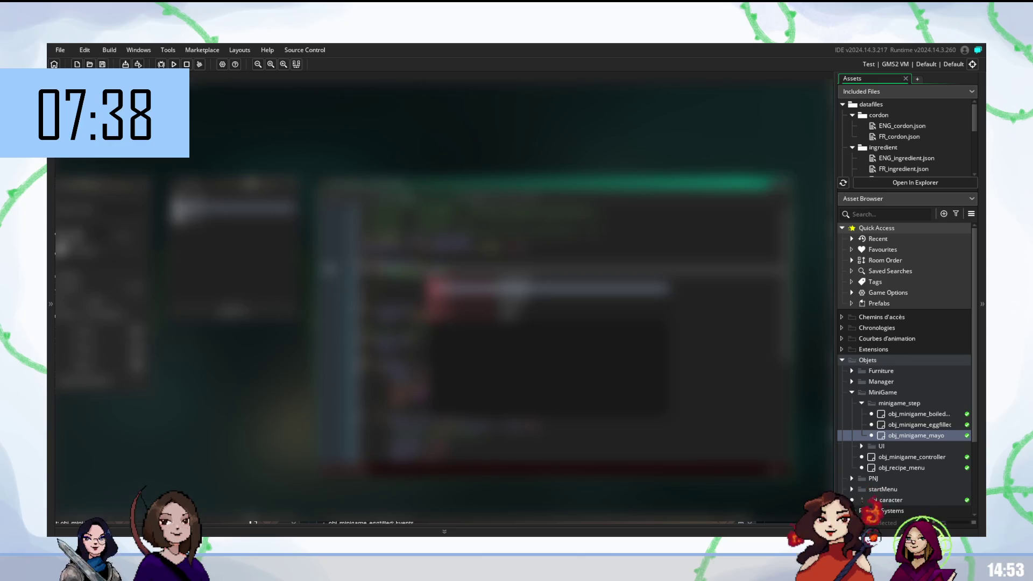
pyautogui.press('Escape')
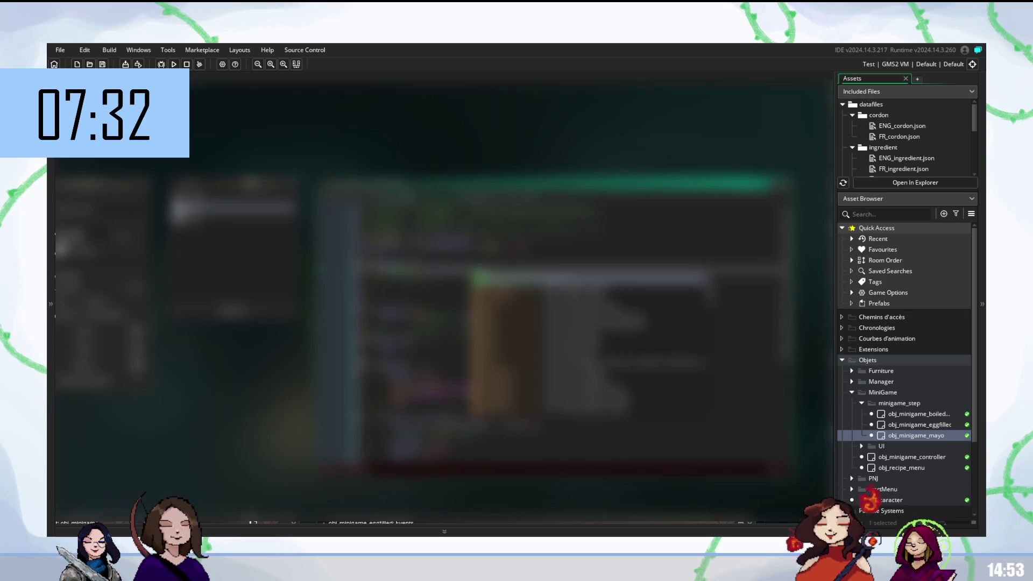
pyautogui.press('Return')
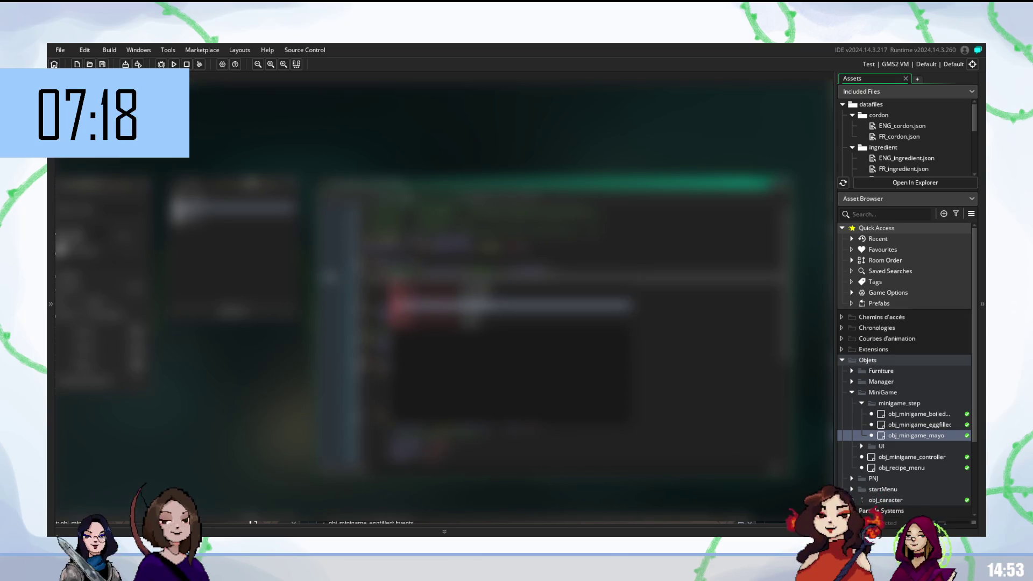
pyautogui.press('Return')
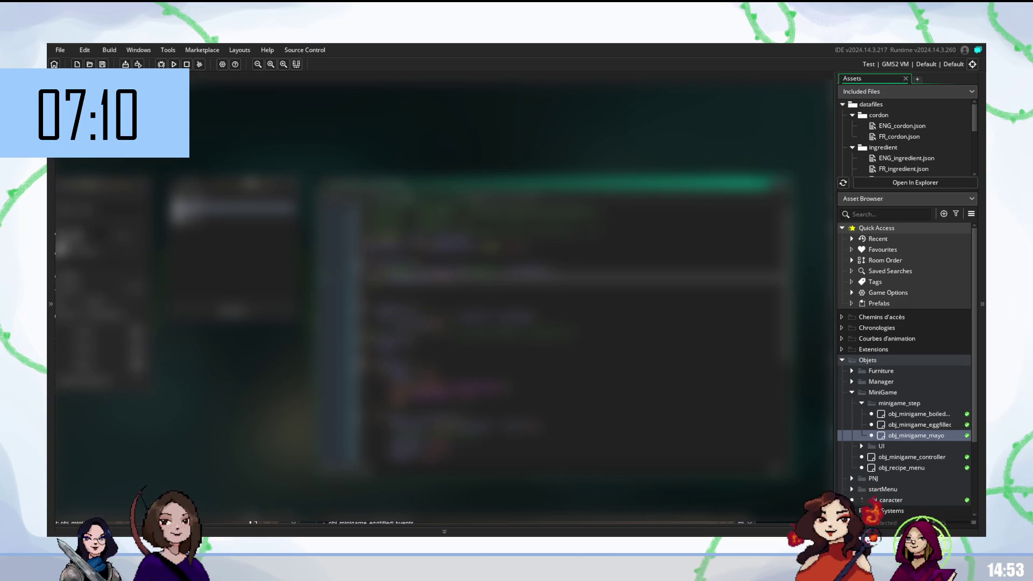
# Step: Add an 'ins…' function call three lines lower, then build and run the game with F5
pyautogui.click(409, 310)
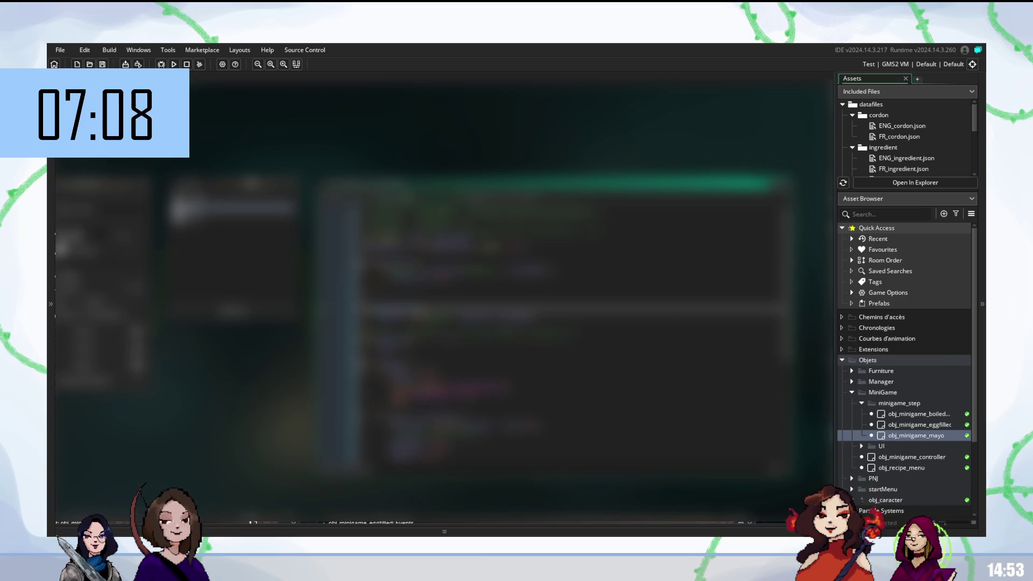
pyautogui.write('ins')
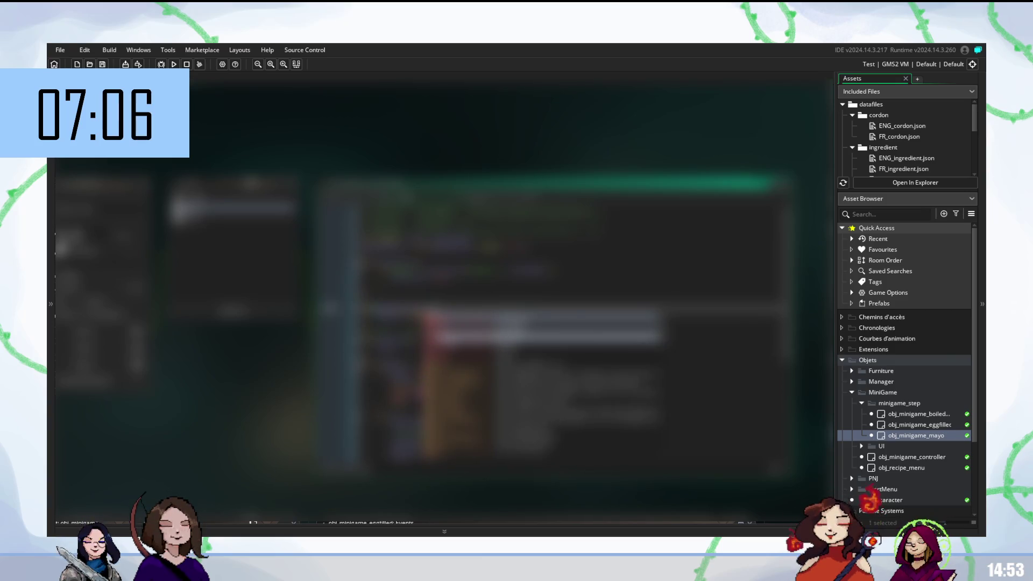
pyautogui.press('Return')
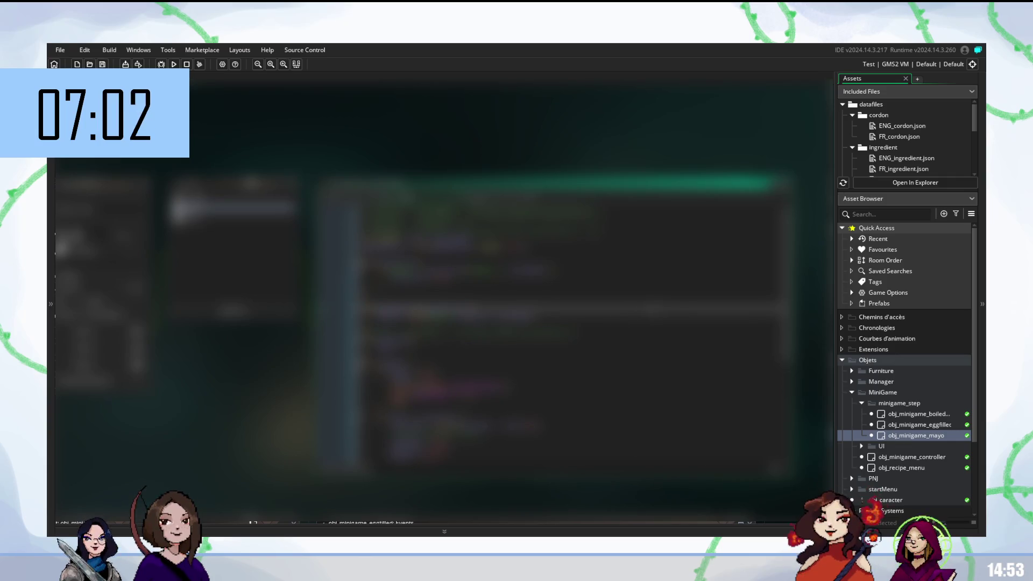
pyautogui.press('F5')
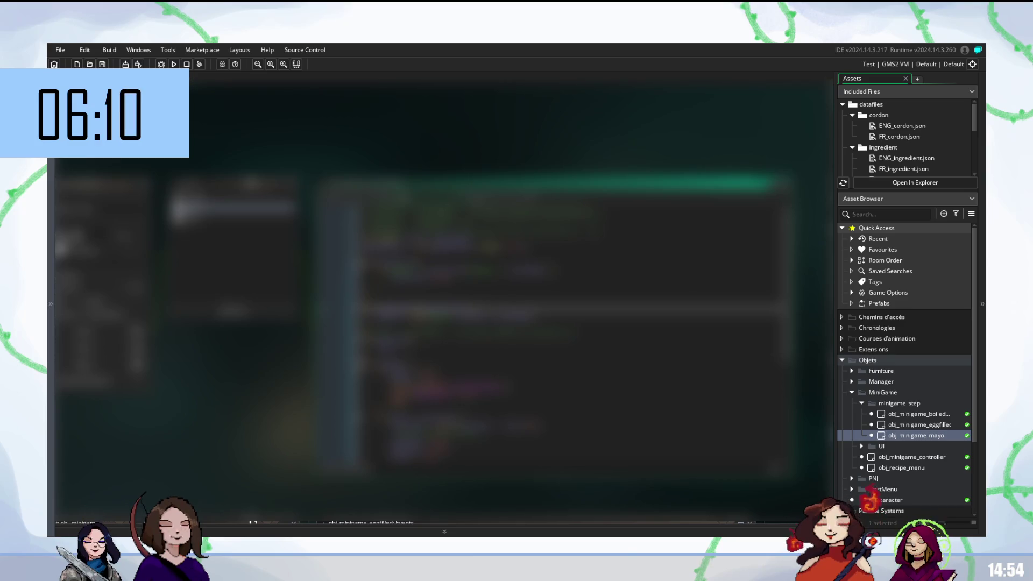
pyautogui.click(468, 327)
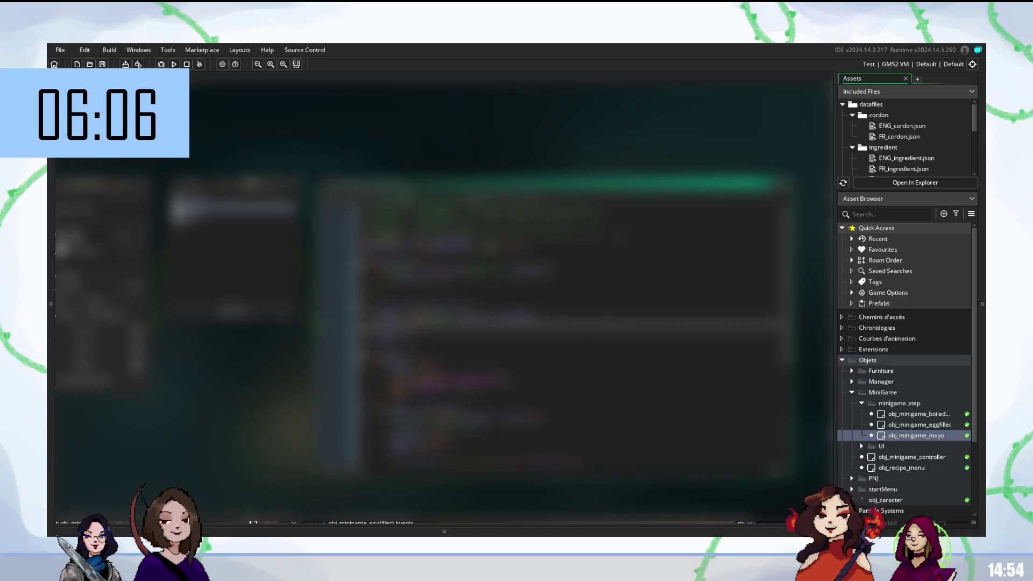
# Step: Scroll through obj_minigame_mayo's code to review it
pyautogui.click(430, 217)
pyautogui.scroll(-1, 484, 323)
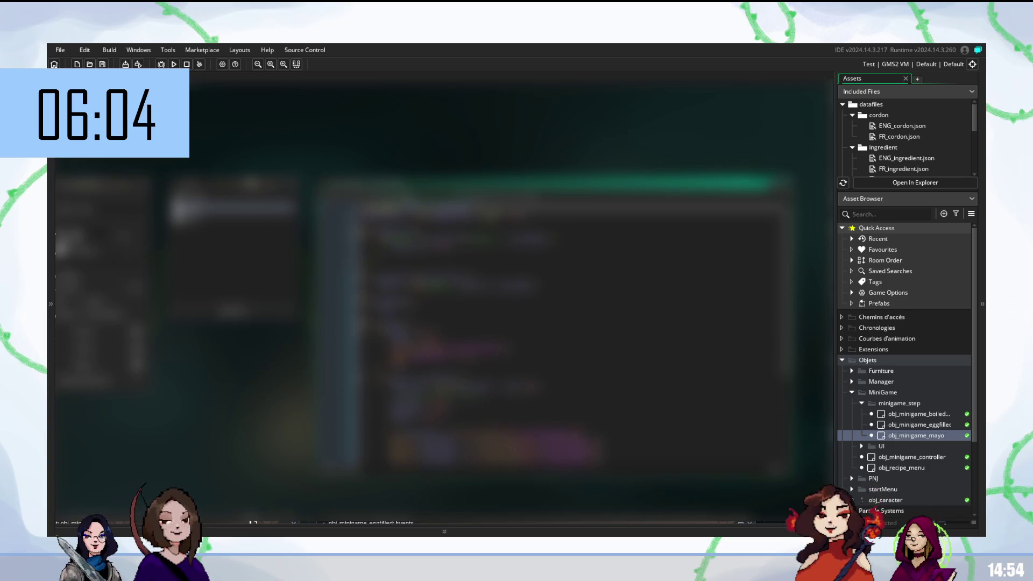
pyautogui.scroll(-5, 484, 322)
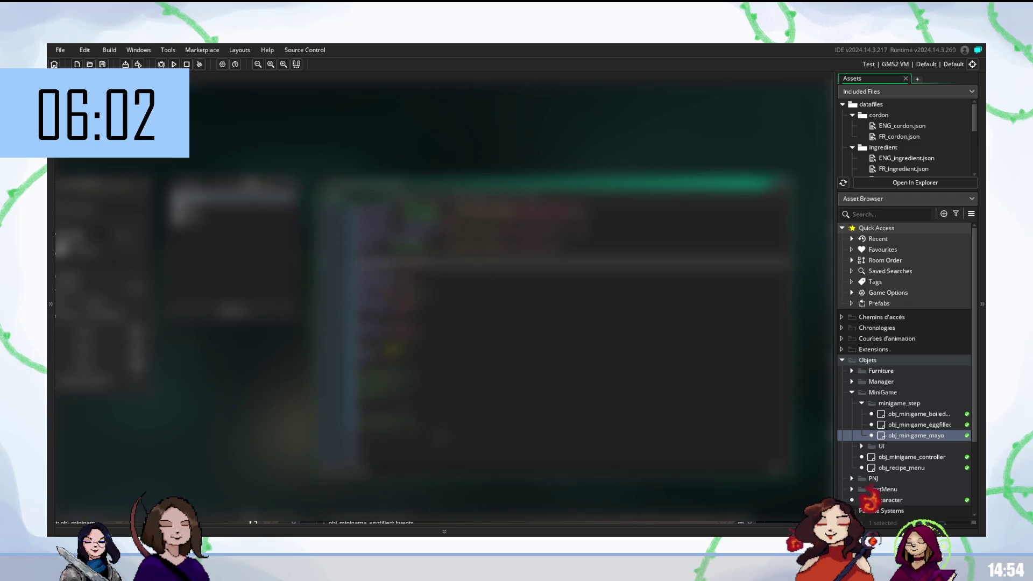
pyautogui.scroll(3, 570, 322)
pyautogui.scroll(-1, 570, 323)
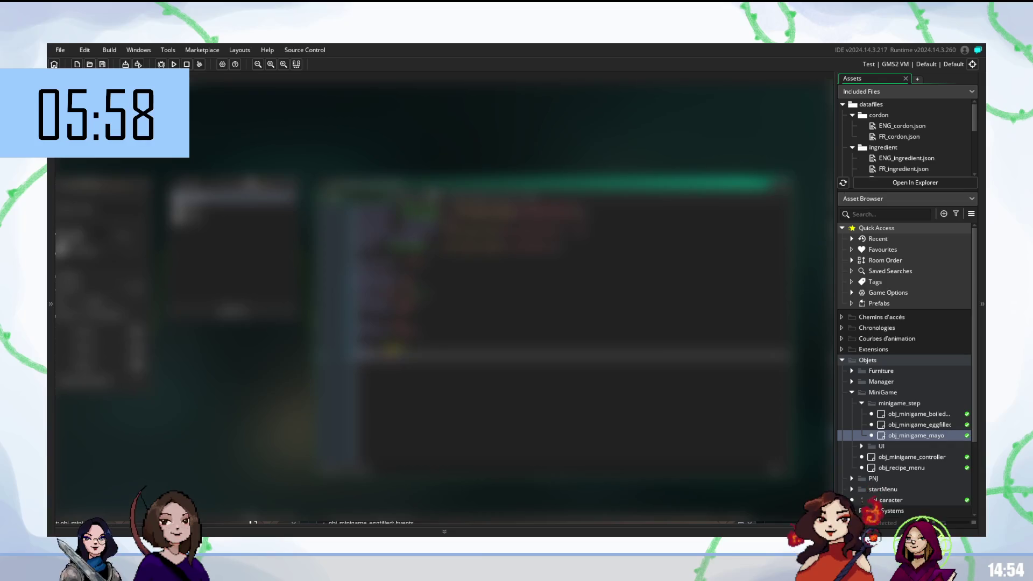
pyautogui.scroll(3, 570, 323)
pyautogui.scroll(-2, 570, 334)
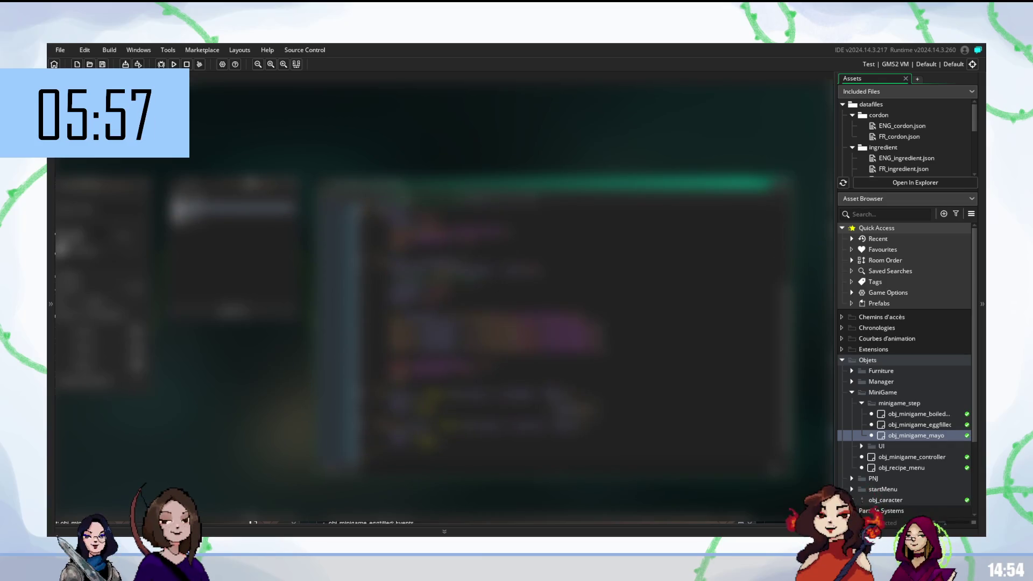
pyautogui.scroll(2, 570, 334)
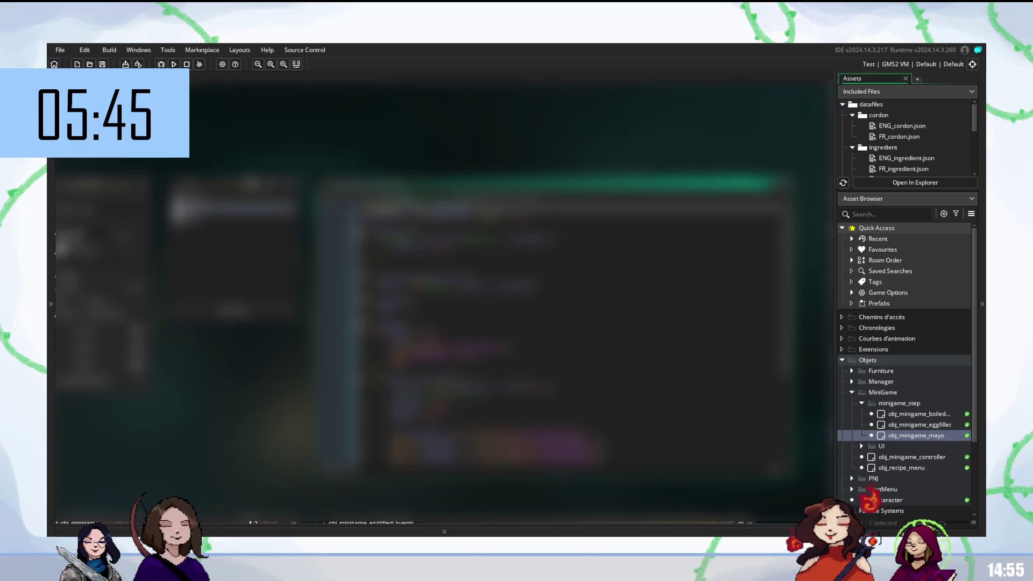
pyautogui.scroll(-3, 895, 435)
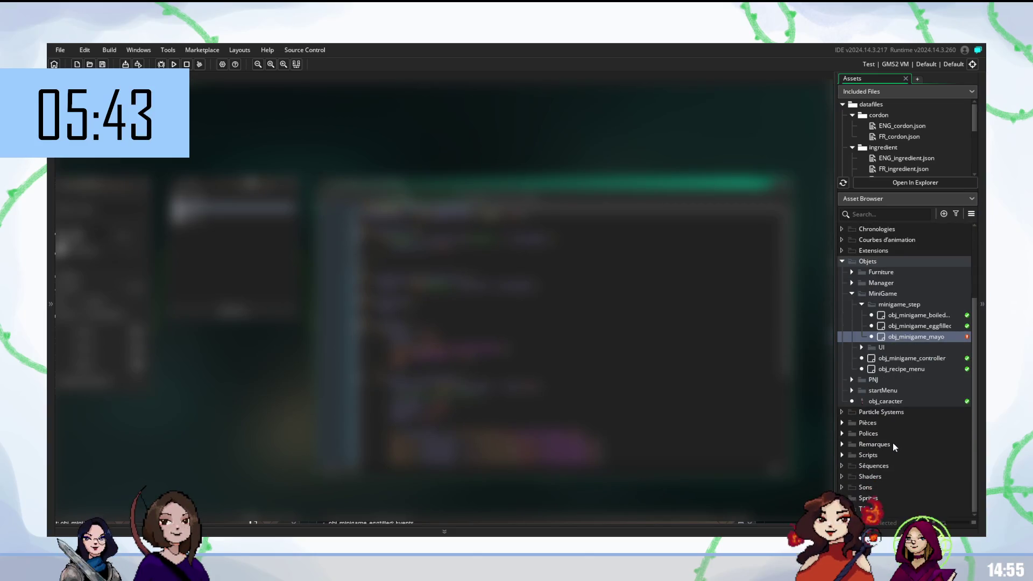
# Step: Expand Scripts and its minigame folder, then open obj_minigame_controller's code
pyautogui.click(842, 455)
pyautogui.scroll(-1, 861, 454)
pyautogui.scroll(-1, 861, 454)
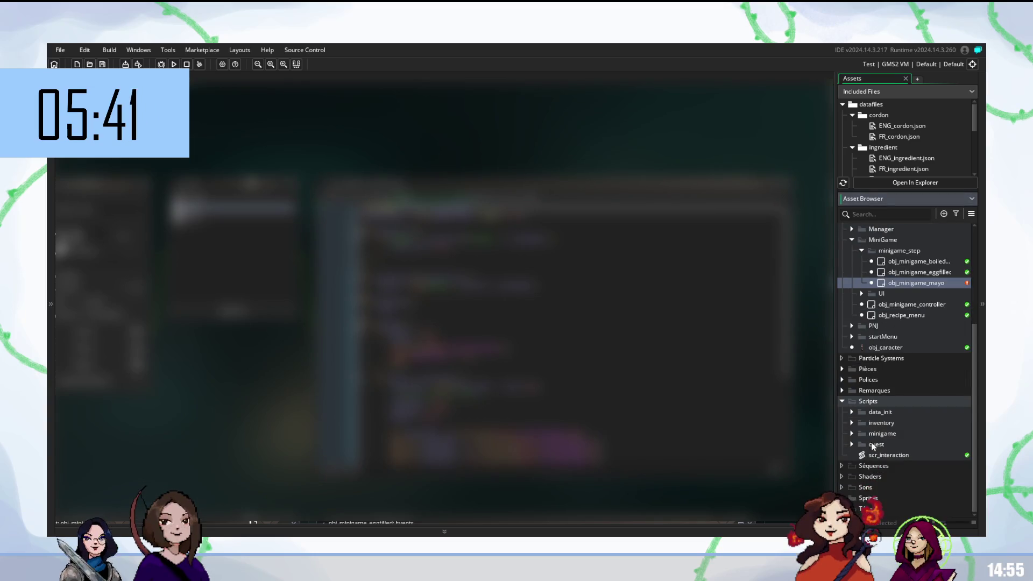
pyautogui.click(852, 433)
pyautogui.rightClick(879, 433)
pyautogui.click(866, 433)
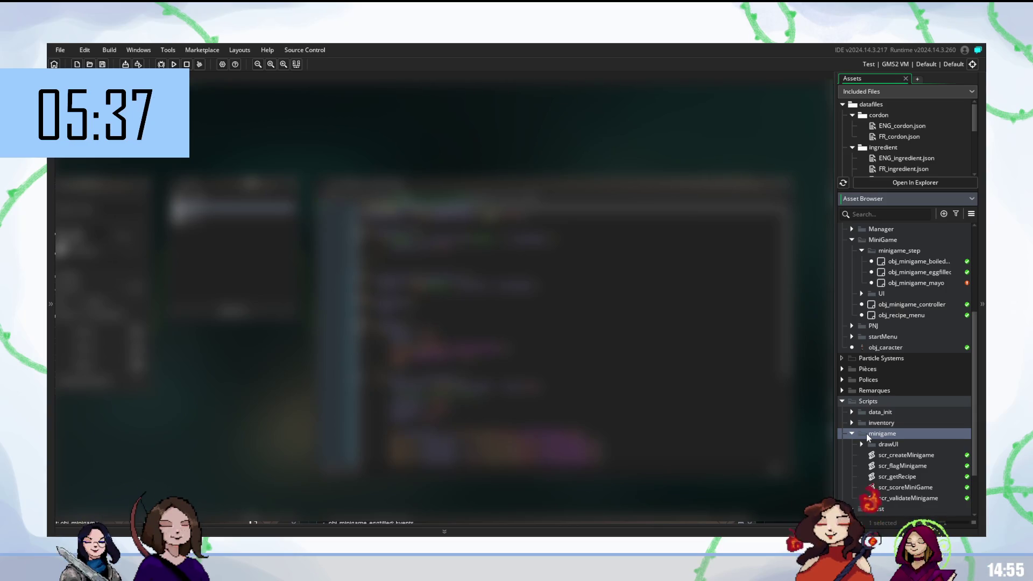
pyautogui.doubleClick(929, 304)
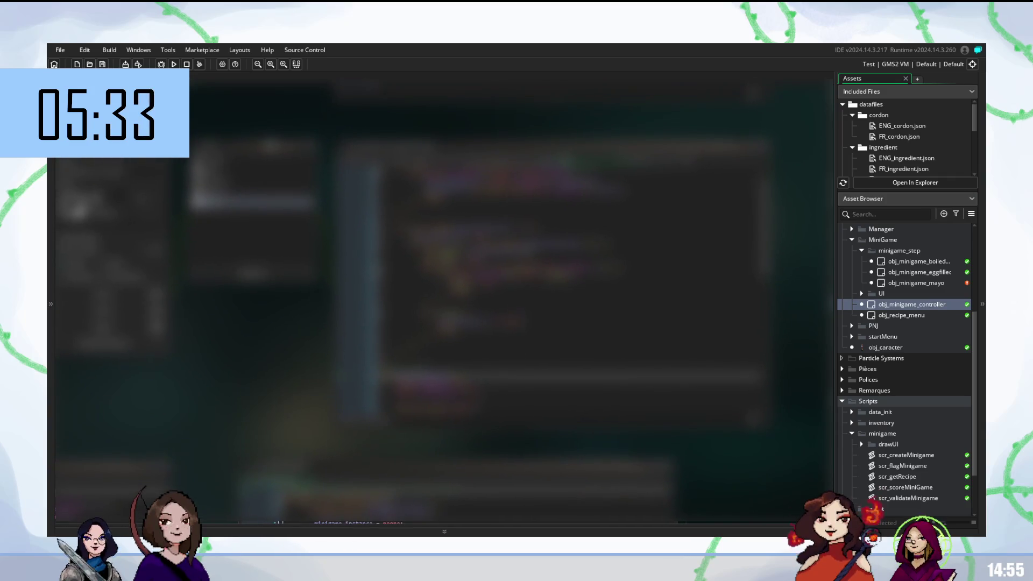
# Step: Review obj_minigame_controller's code, then open the scr_flagMinigame script
pyautogui.scroll(-3, 570, 296)
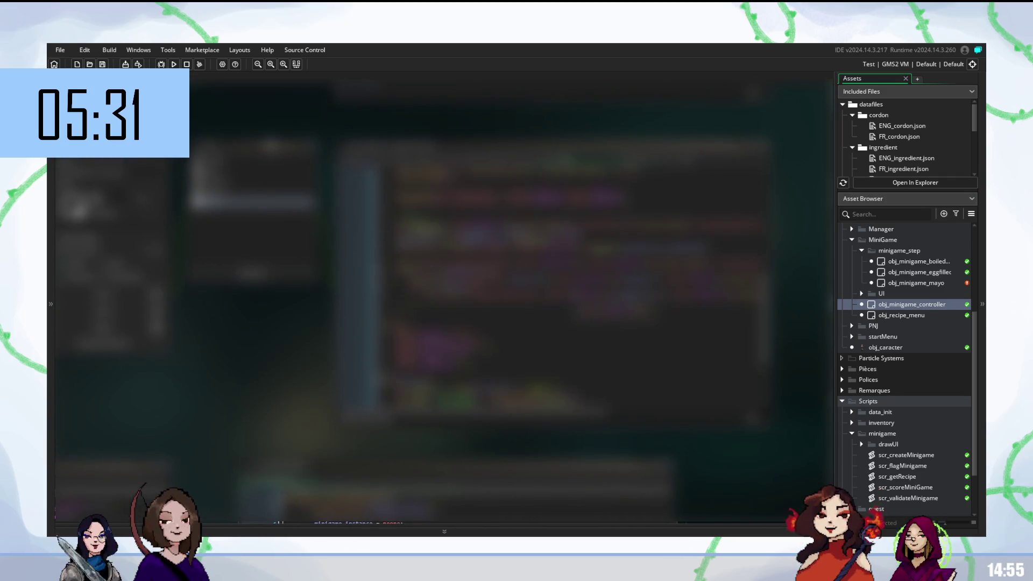
pyautogui.click(485, 296)
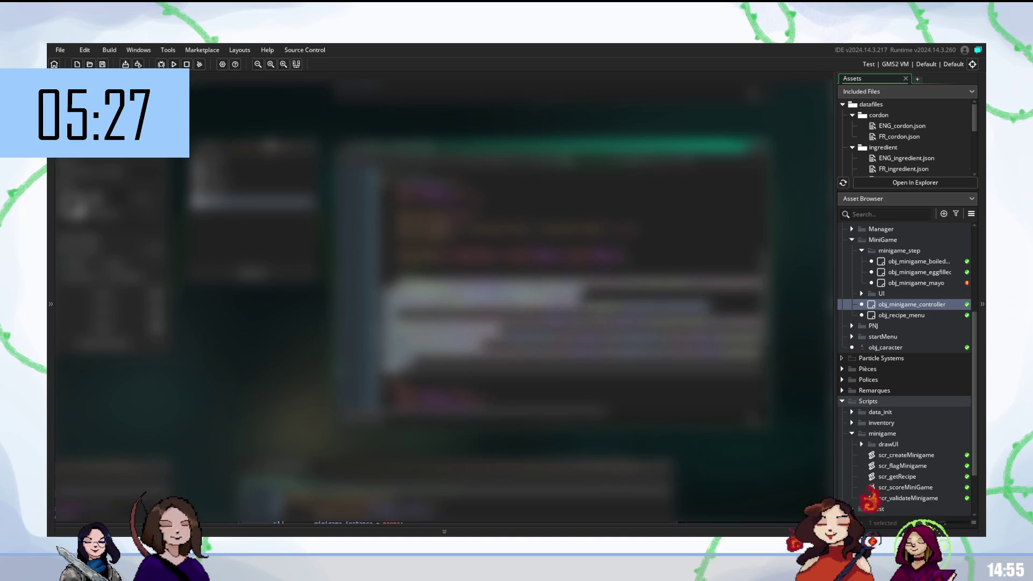
pyautogui.scroll(-3, 571, 269)
pyautogui.scroll(3, 571, 296)
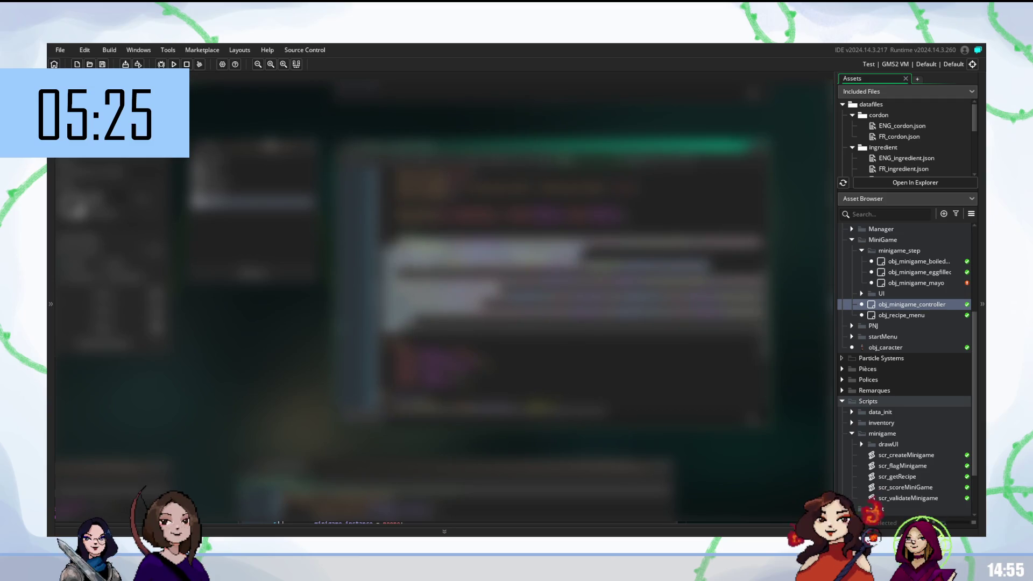
pyautogui.scroll(-2, 570, 296)
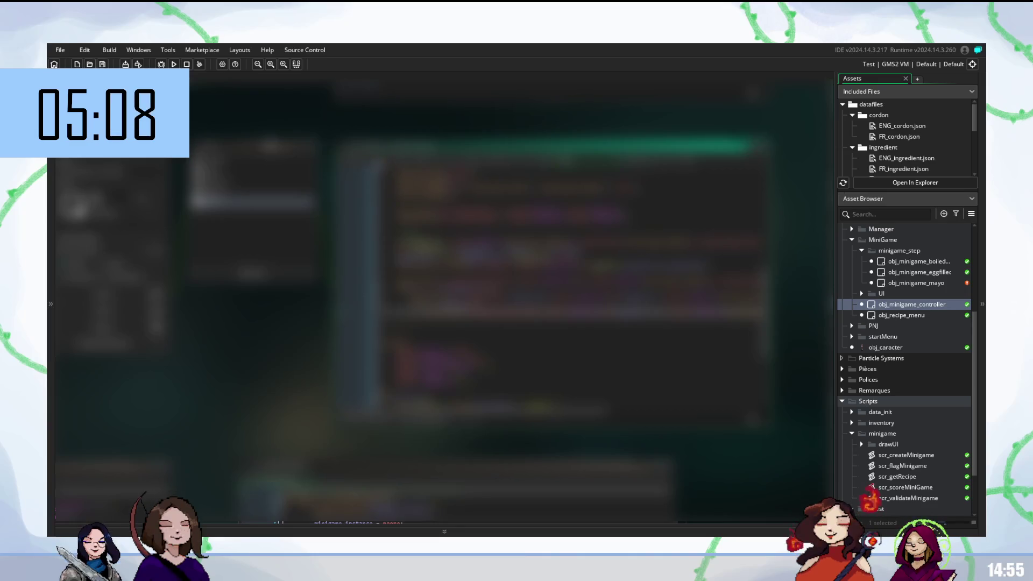
pyautogui.scroll(-5, 554, 296)
pyautogui.click(484, 325)
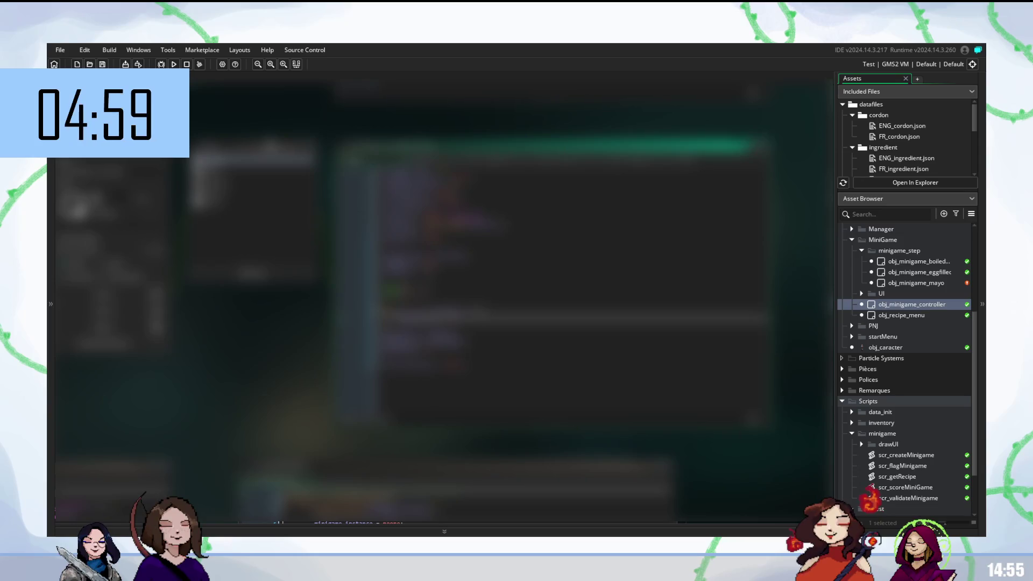
pyautogui.click(632, 351)
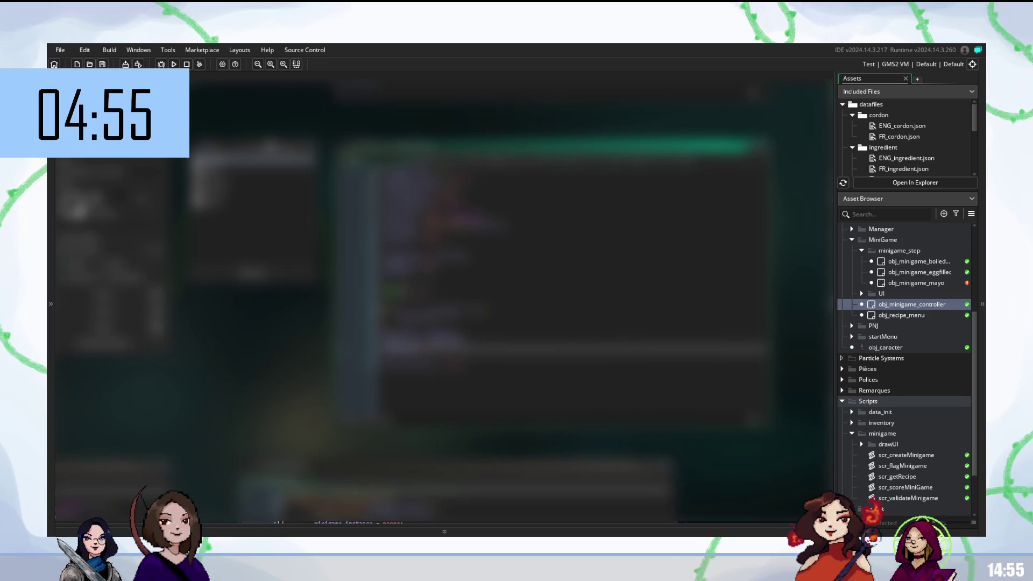
pyautogui.click(452, 311)
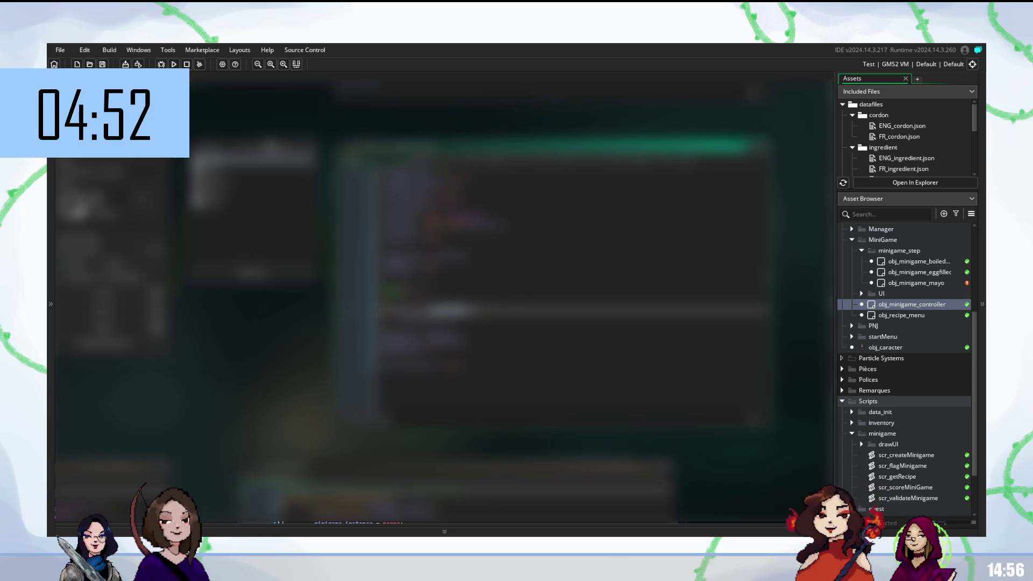
pyautogui.scroll(-2, 907, 366)
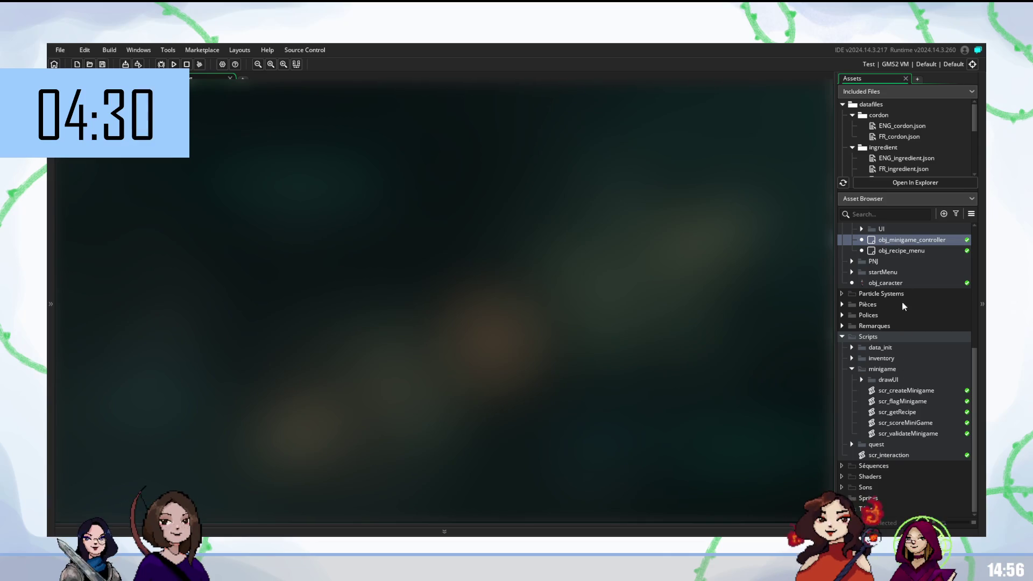
pyautogui.doubleClick(908, 401)
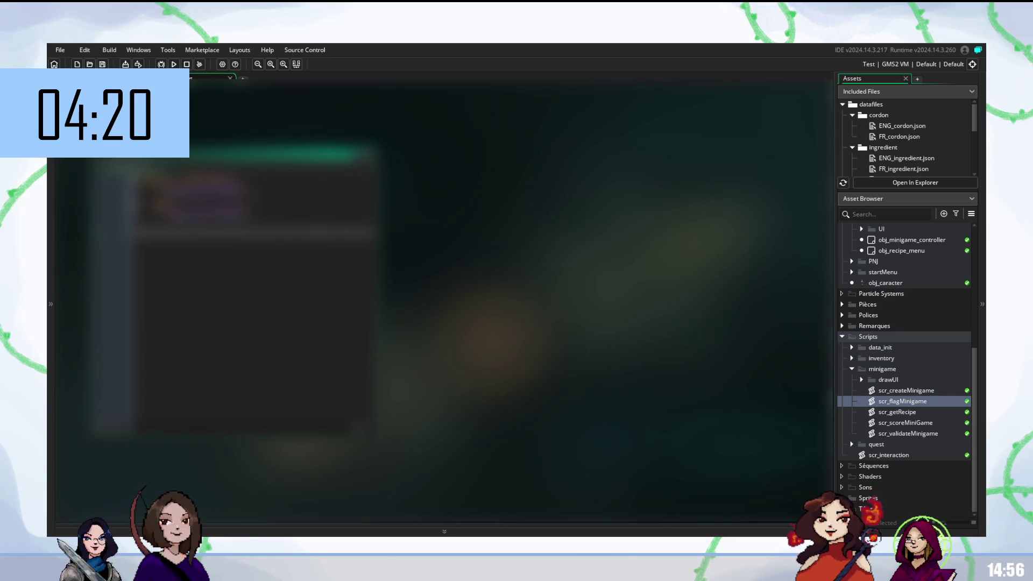
# Step: Open obj_minigame_controller alongside scr_flagMinigame and select scr_flagMinigame in the assets
pyautogui.doubleClick(899, 240)
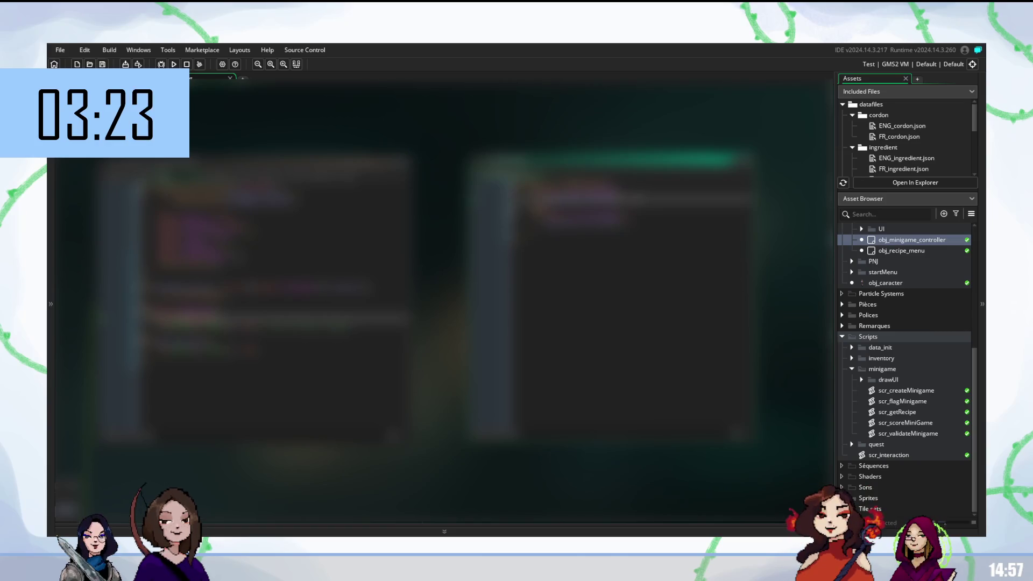
pyautogui.click(893, 401)
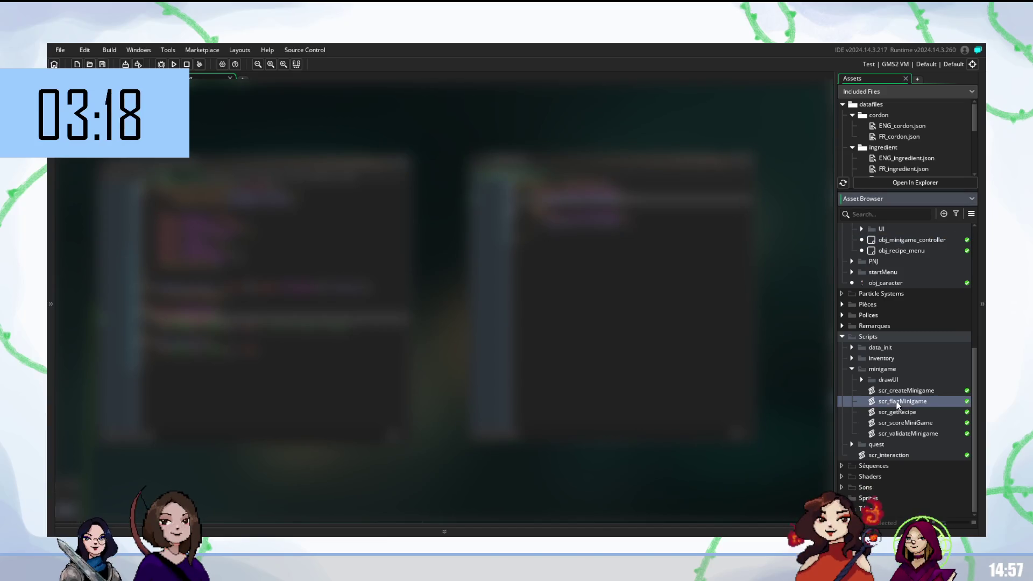
# Step: Create a new script in the drawUI group and name it scr_drawFlagMiniGame
pyautogui.click(861, 380)
pyautogui.click(861, 380)
pyautogui.click(861, 380)
pyautogui.rightClick(881, 380)
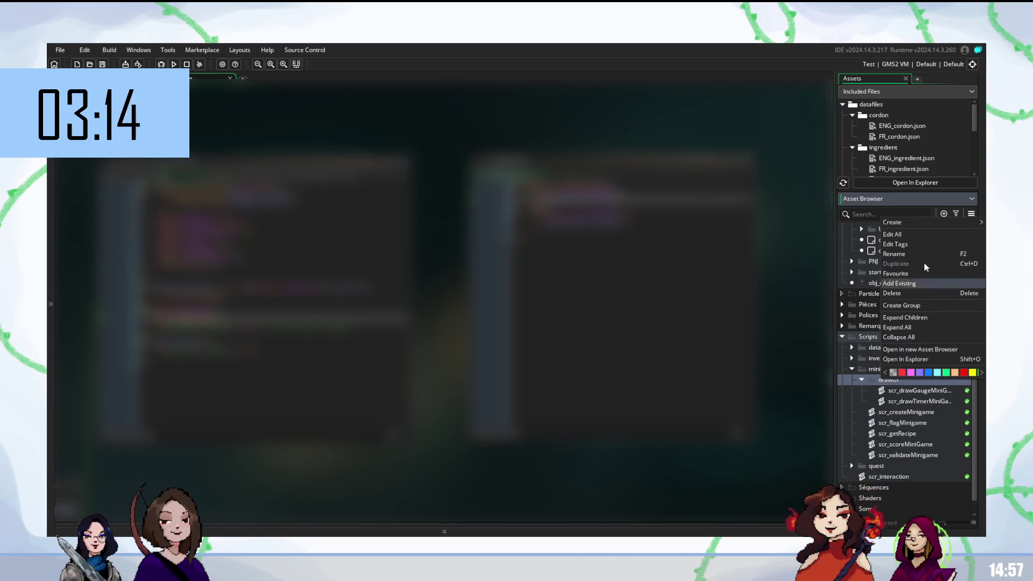
pyautogui.moveTo(924, 223)
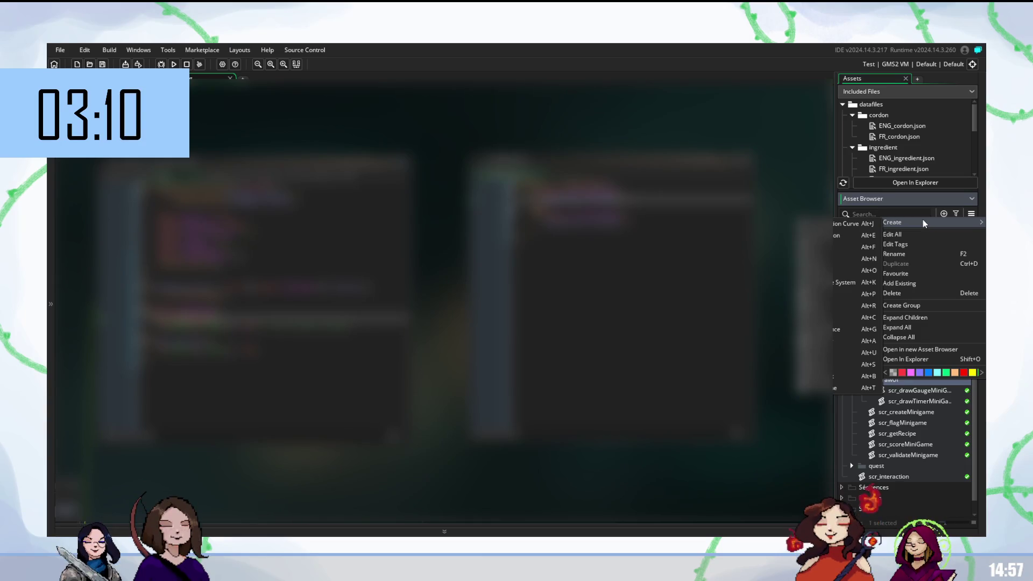
pyautogui.press('Escape')
pyautogui.rightClick(909, 391)
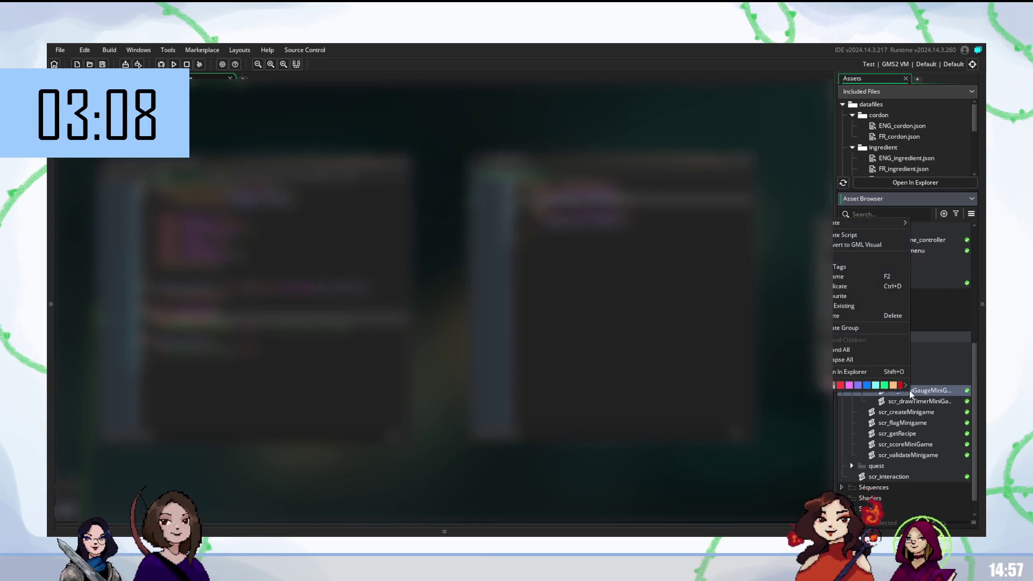
pyautogui.click(861, 235)
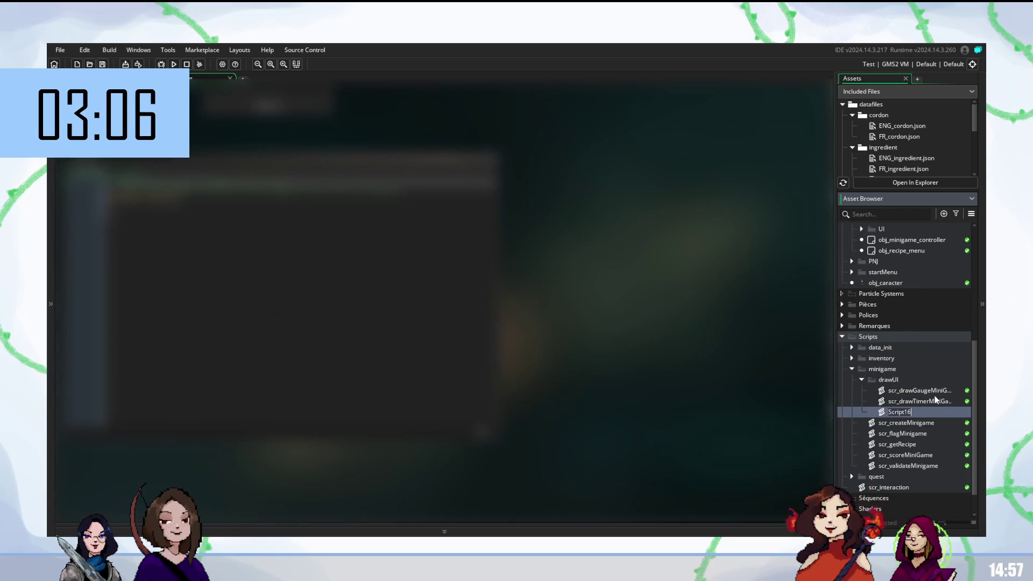
pyautogui.write('scr')
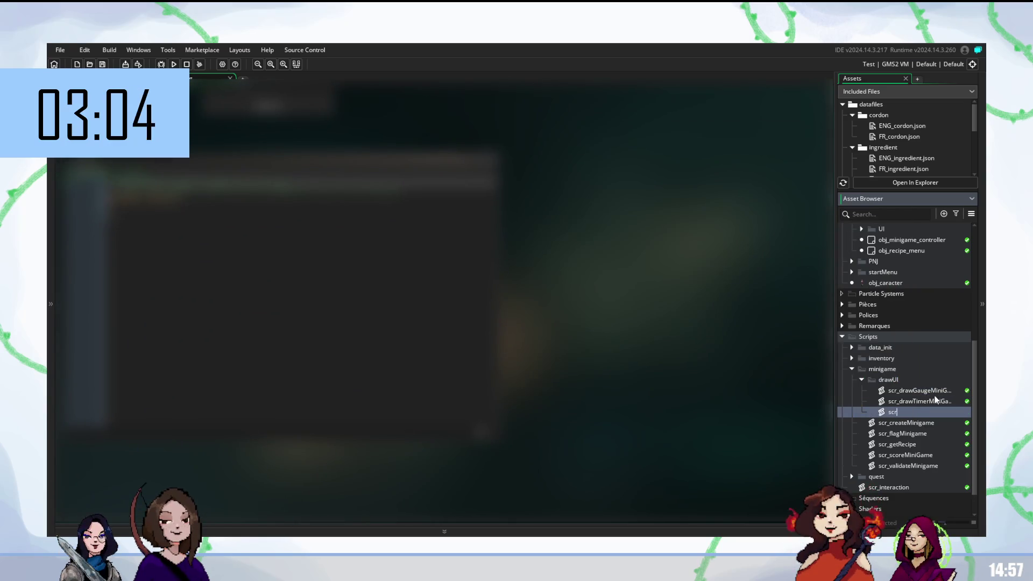
pyautogui.write('_draw')
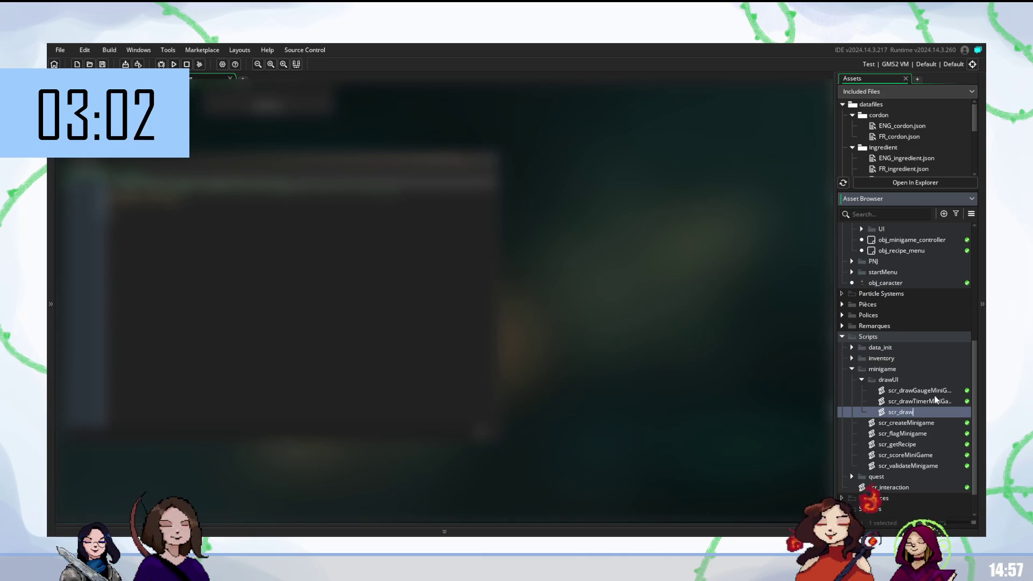
pyautogui.write('F')
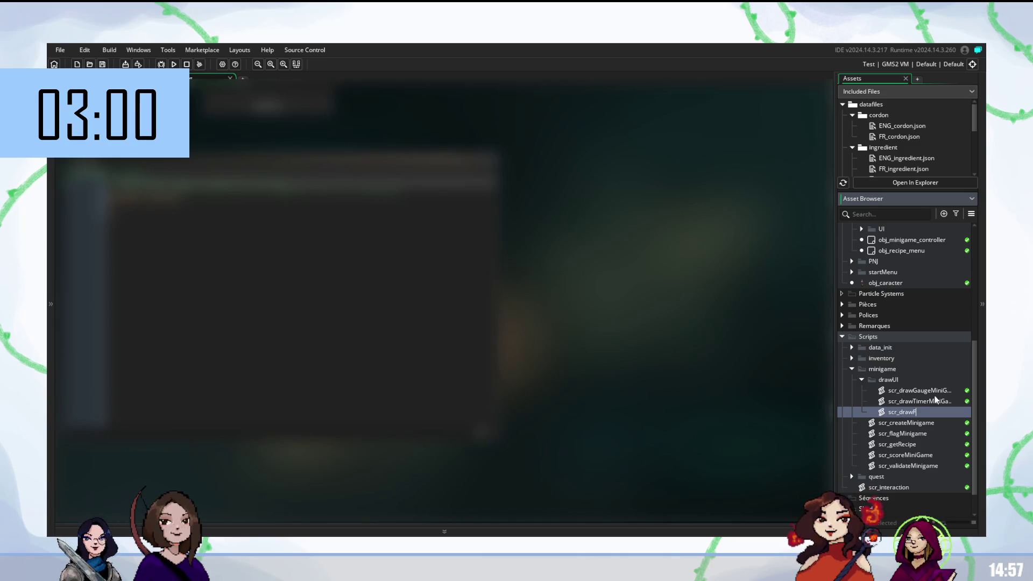
pyautogui.write('lagMini')
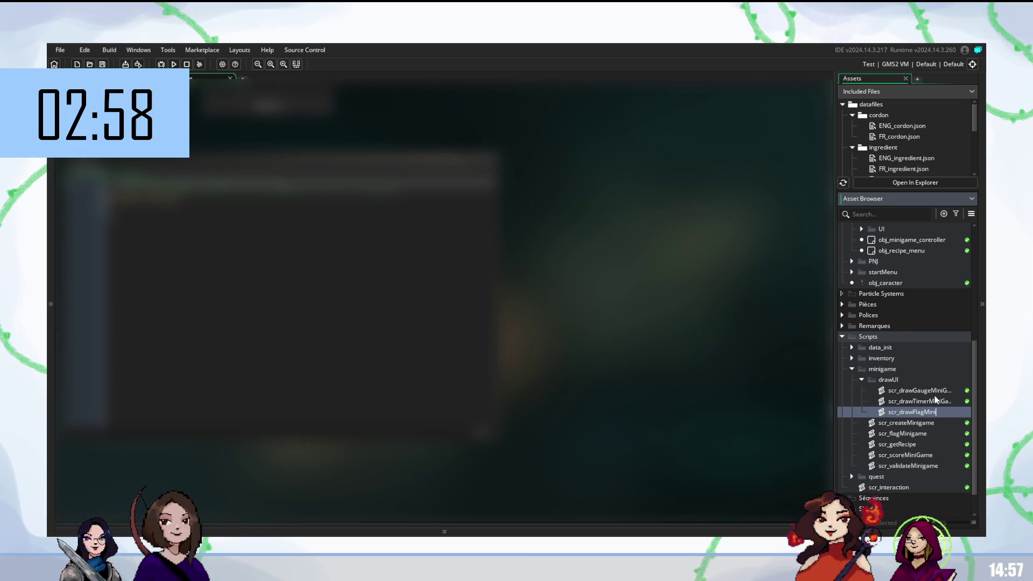
pyautogui.write('Game')
pyautogui.press('Return')
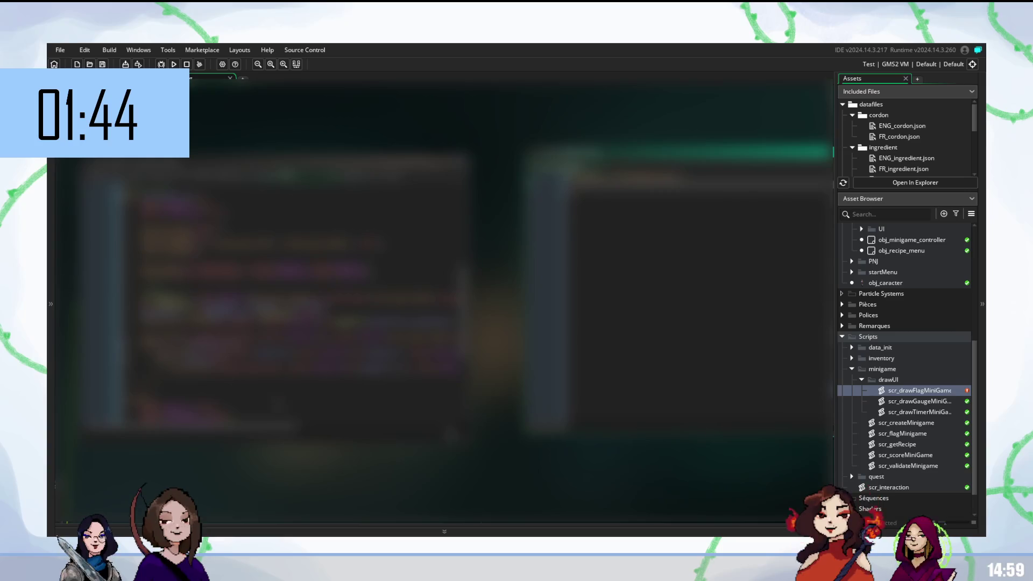
pyautogui.click(301, 161)
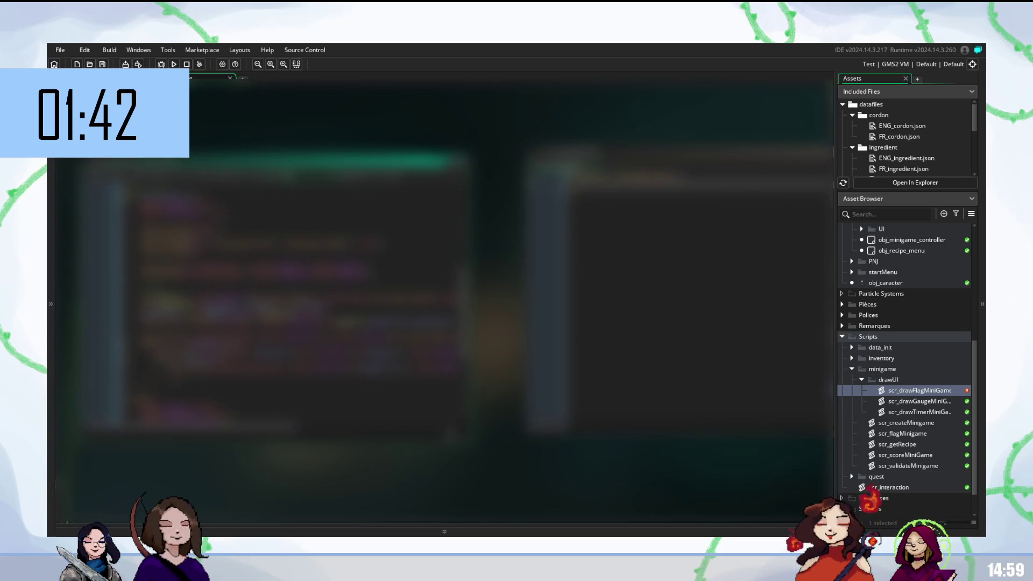
# Step: Select a block of code in the left pane and place the cursor in the right pane
pyautogui.hotkey('shift', 'Down')
pyautogui.hotkey('shift', 'Down')
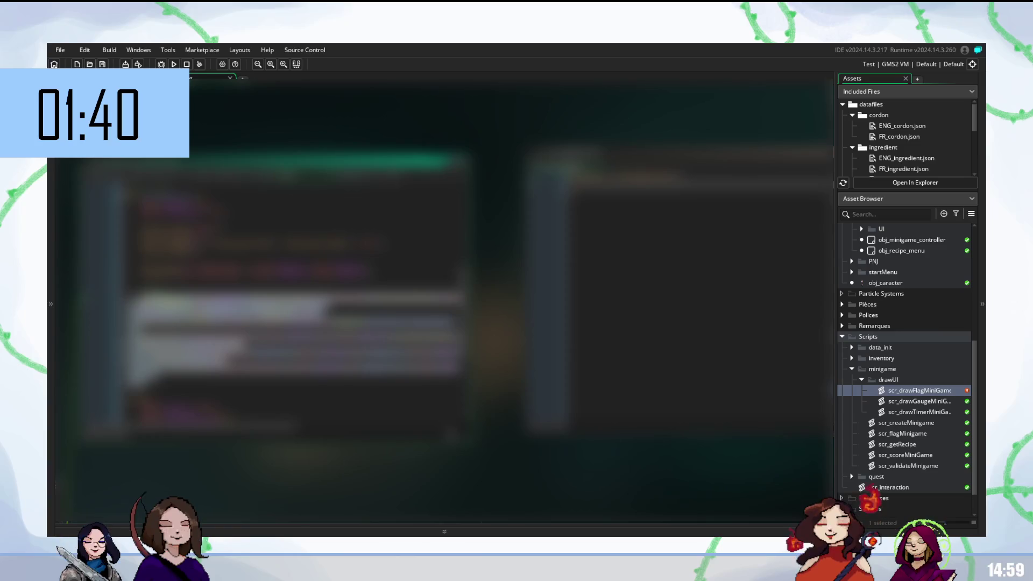
pyautogui.click(162, 433)
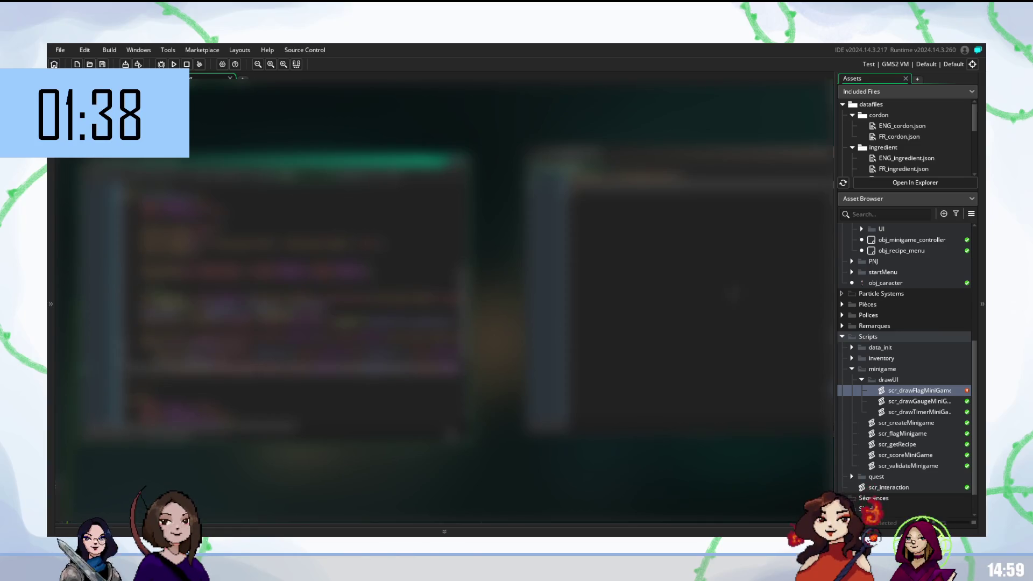
pyautogui.click(699, 152)
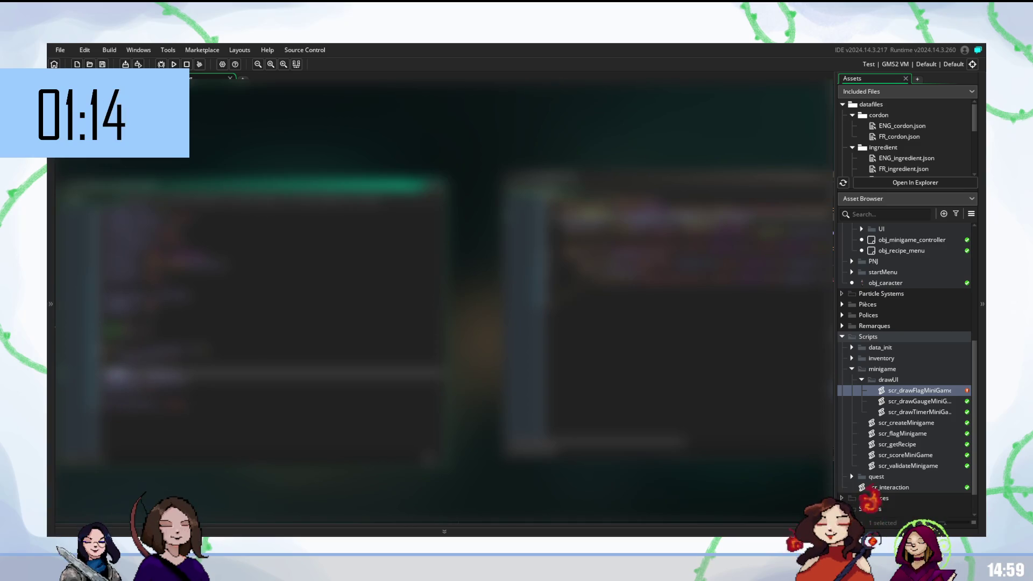
pyautogui.click(161, 304)
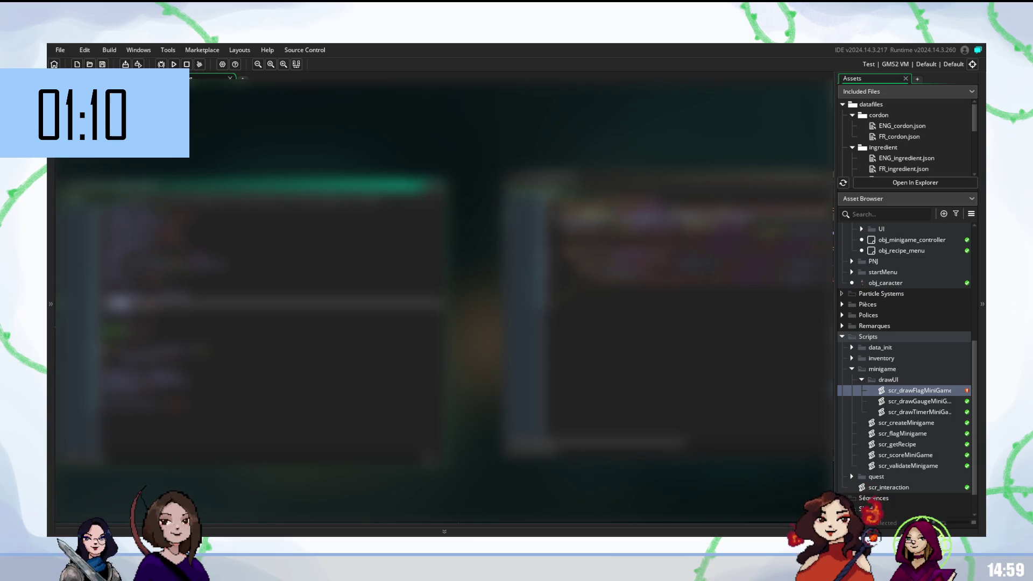
pyautogui.click(161, 248)
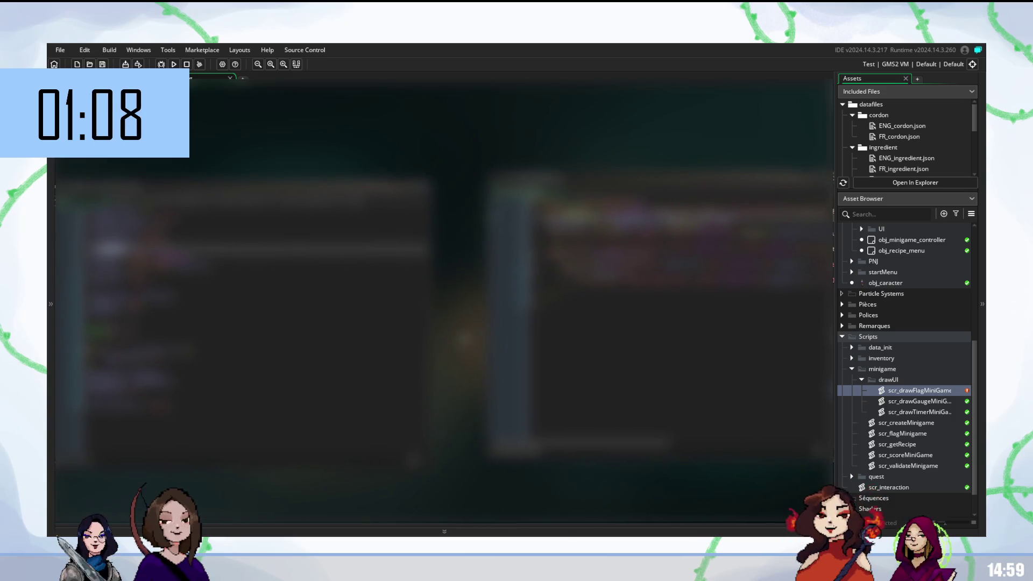
pyautogui.click(694, 180)
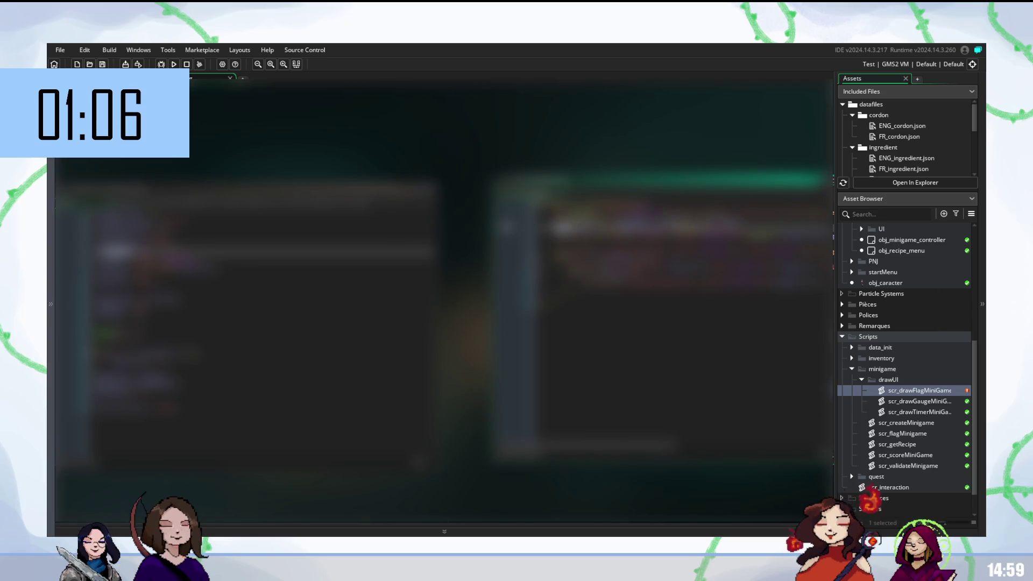
pyautogui.click(135, 385)
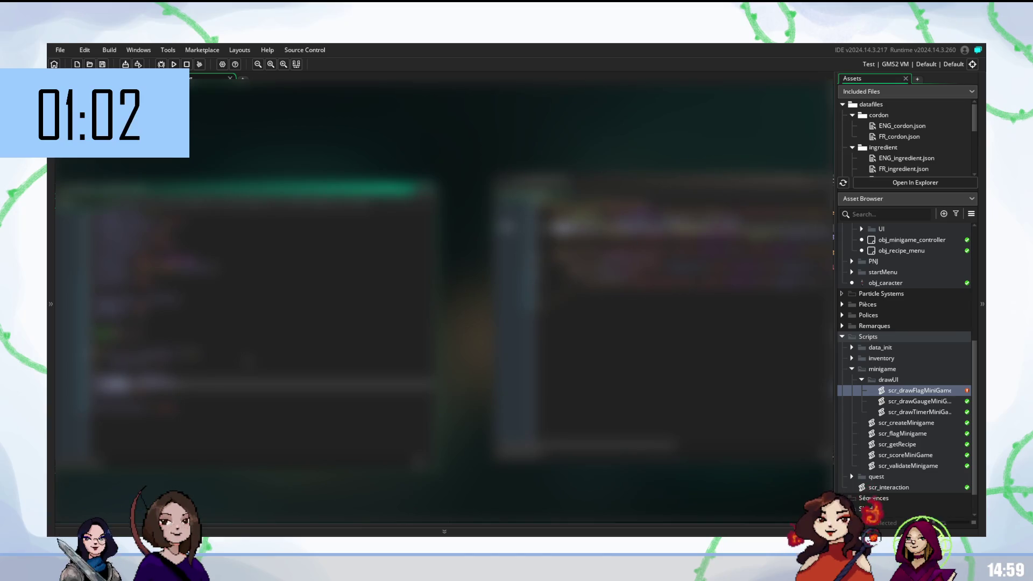
pyautogui.moveTo(143, 210)
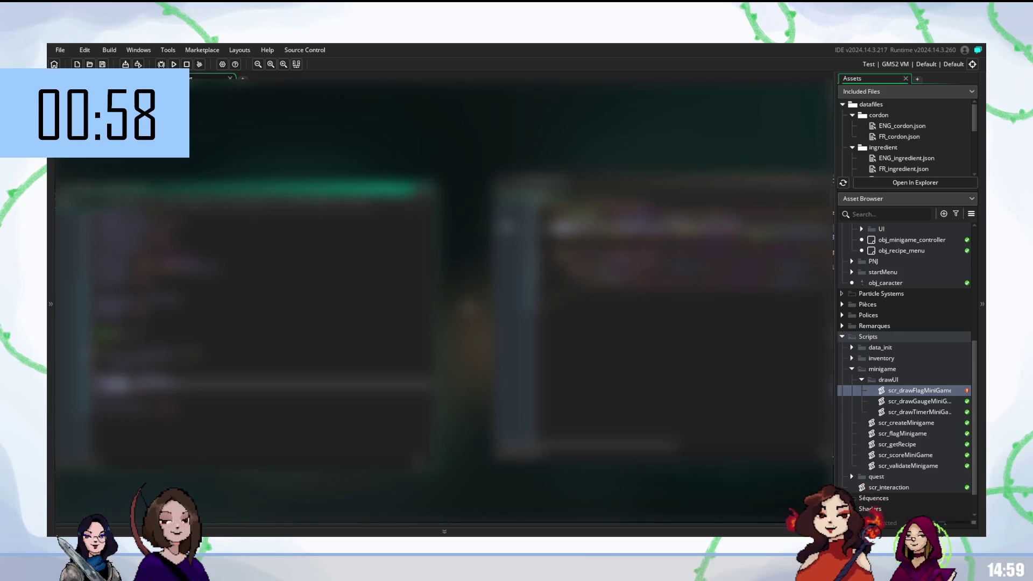
pyautogui.scroll(-1, 444, 312)
pyautogui.scroll(1, 445, 310)
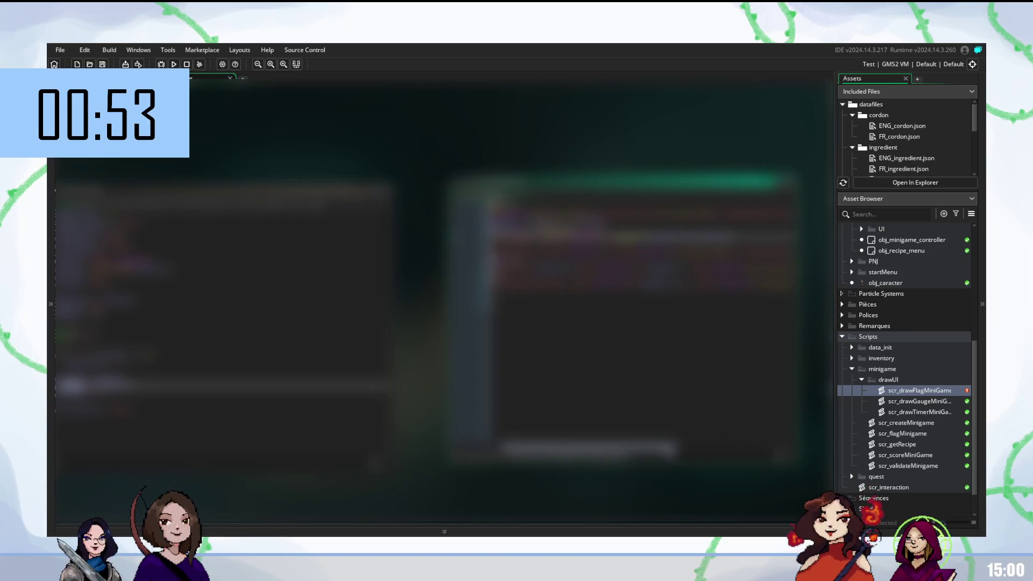
pyautogui.hscroll(3, 619, 323)
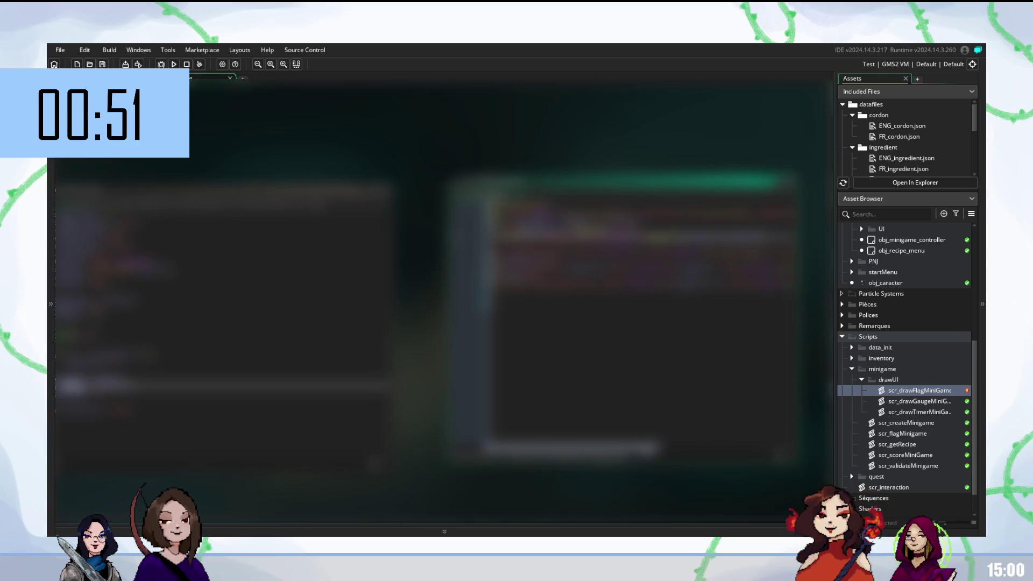
pyautogui.hscroll(-3, 619, 323)
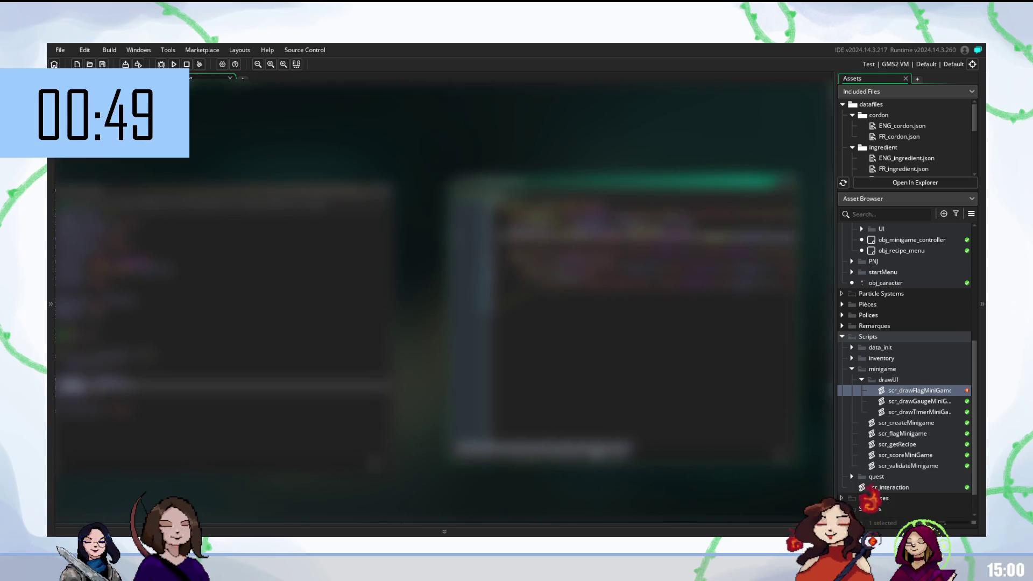
pyautogui.hscroll(-3, 445, 302)
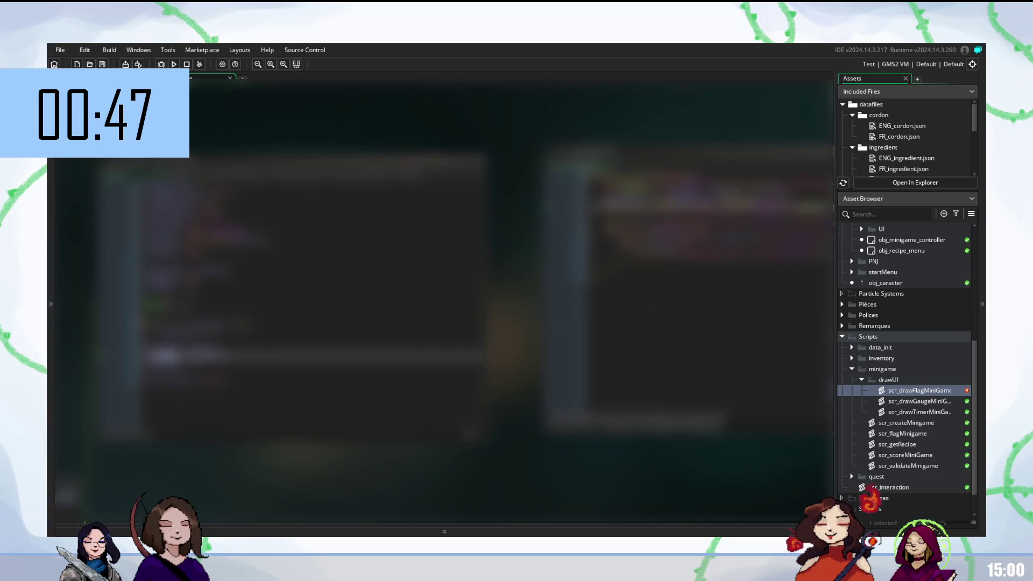
# Step: Paste code into scr_drawFlagMiniGame, comment it out, start a new line with 'd', and build with F5
pyautogui.click(248, 179)
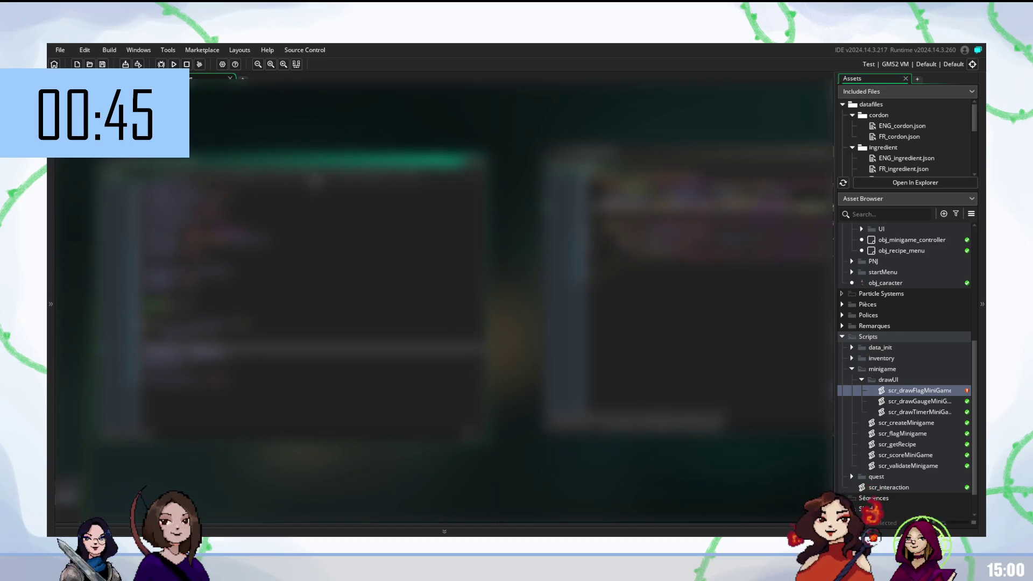
pyautogui.hotkey('ctrl', 'v')
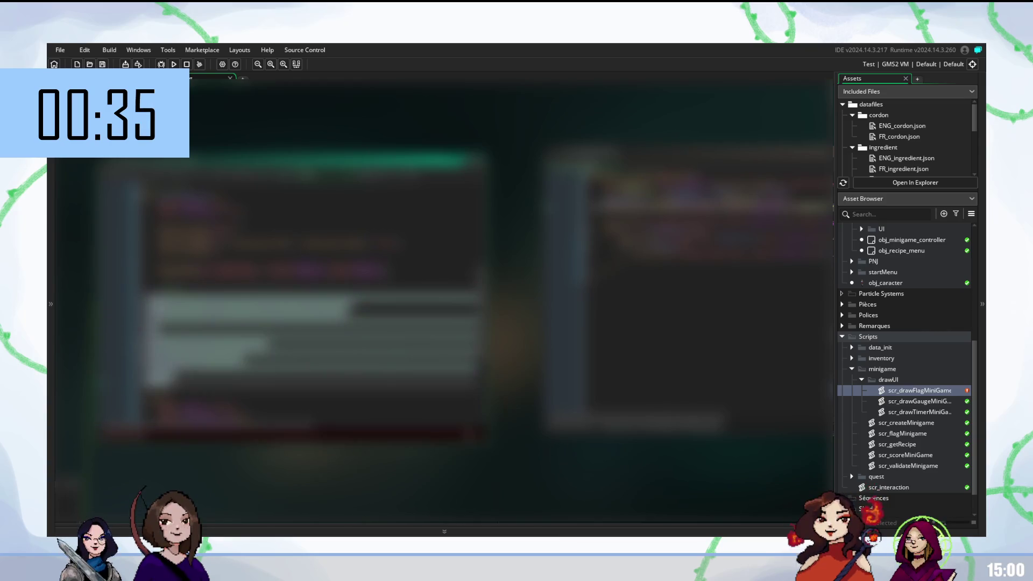
pyautogui.hotkey('ctrl', 'k')
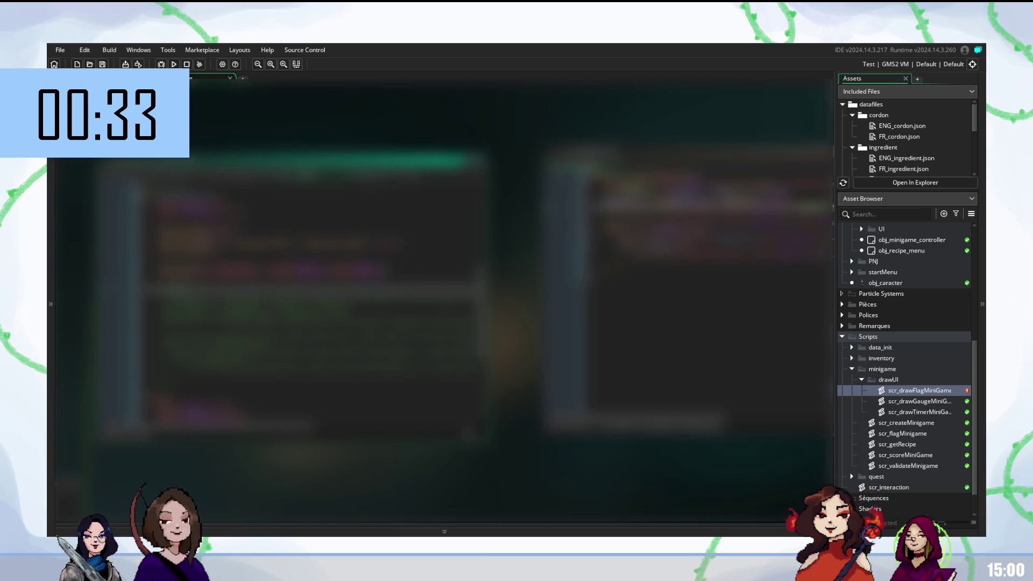
pyautogui.click(312, 272)
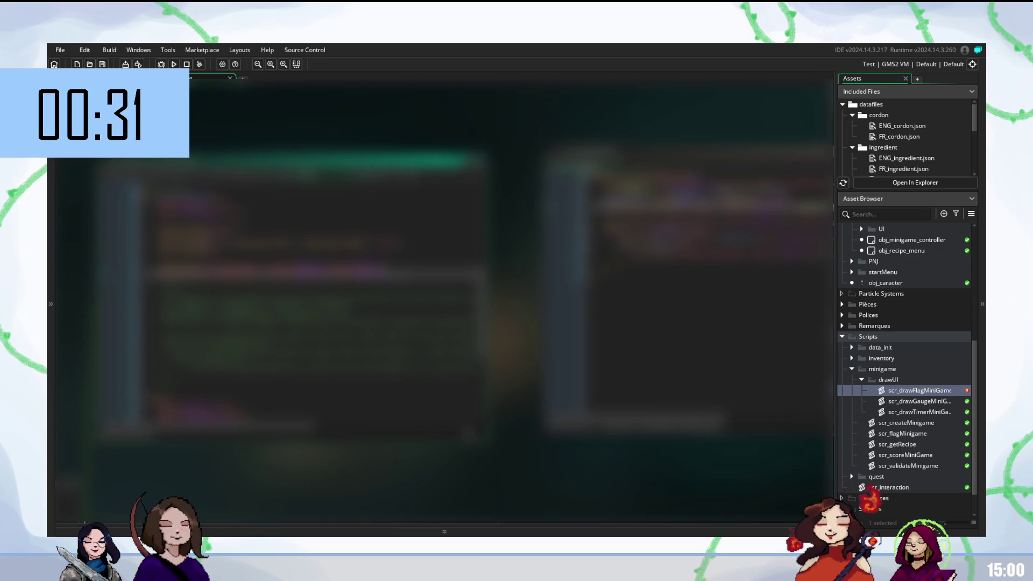
pyautogui.press('Return')
pyautogui.write('d')
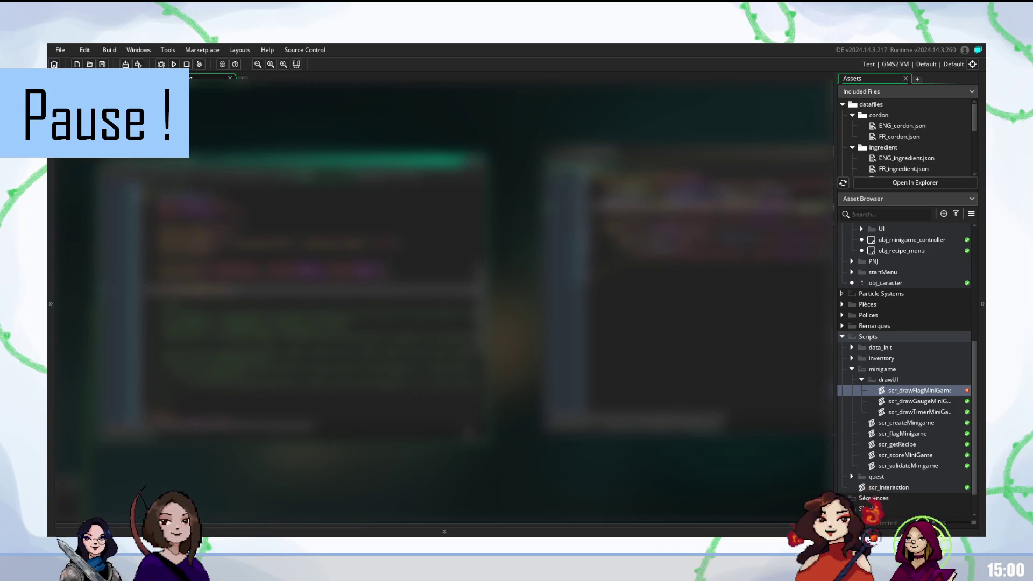
pyautogui.press('F5')
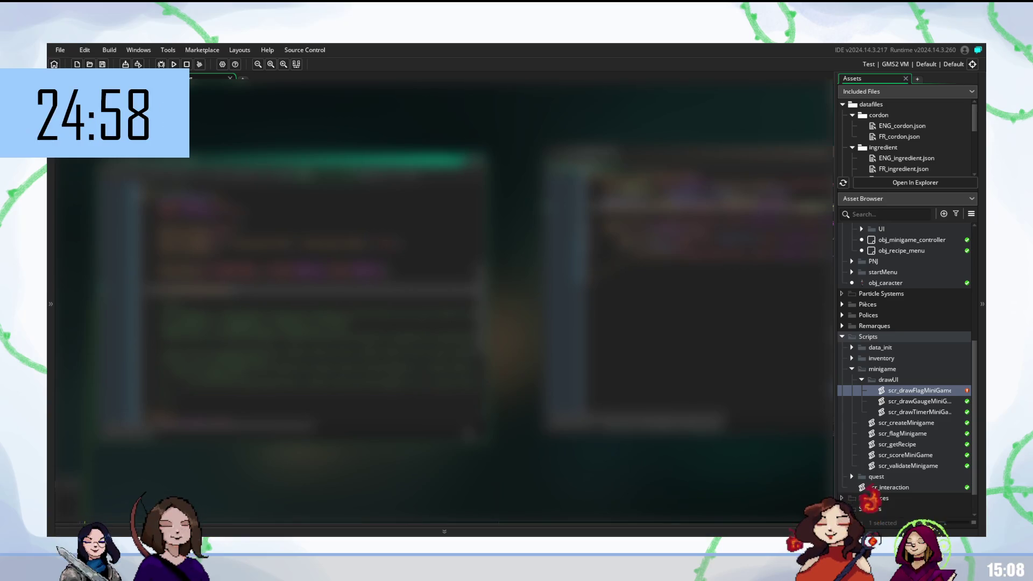
# Step: Move the cursor to the line above in scr_drawFlagMiniGame's code
pyautogui.click(269, 272)
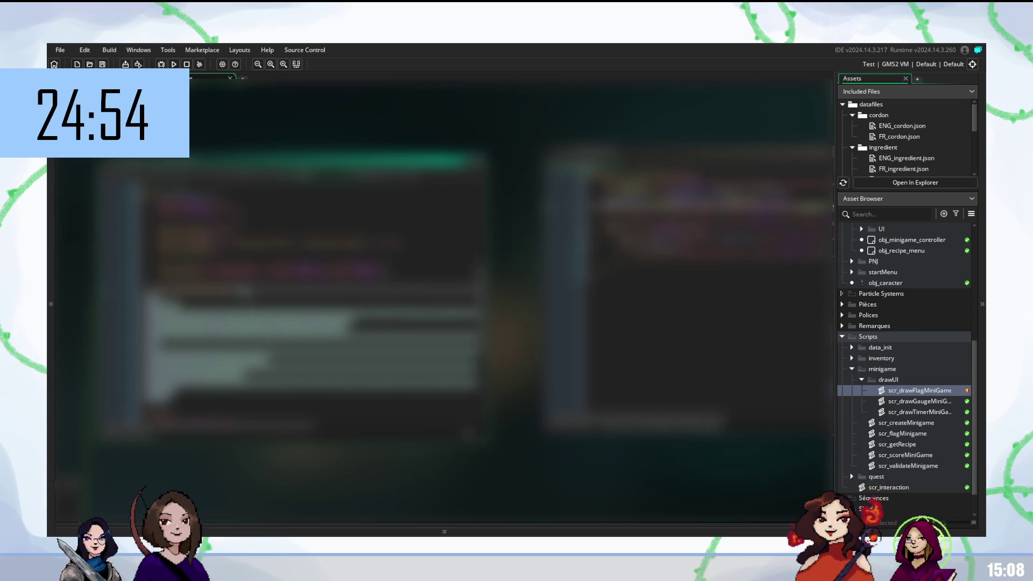
# Step: Paste the next flag-drawing code block into scr_drawFlagMiniGame, then open obj_minigame_controller's code
pyautogui.hotkey('ctrl', 'v')
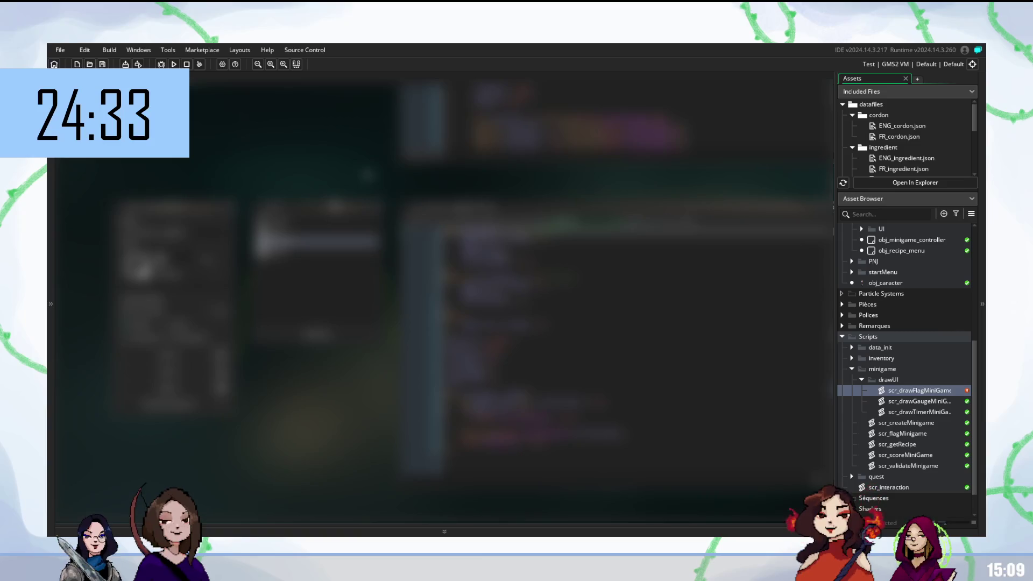
pyautogui.hscroll(2, 466, 285)
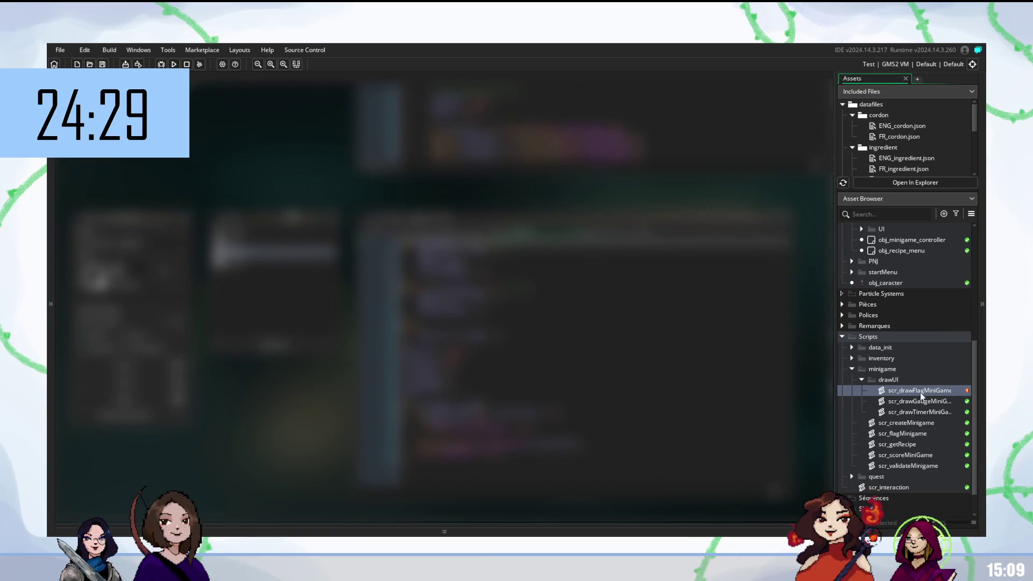
pyautogui.doubleClick(910, 240)
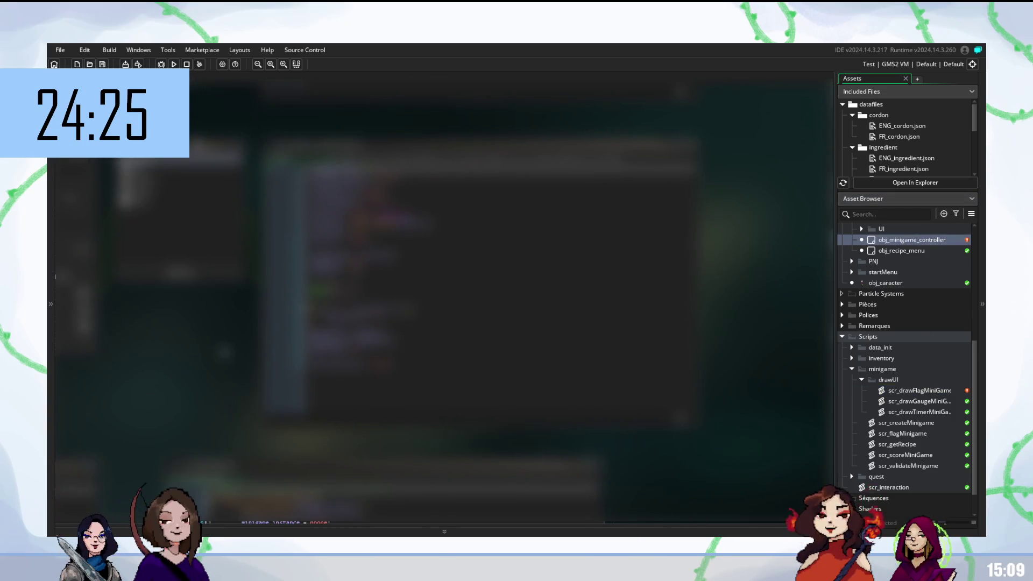
pyautogui.scroll(-1, 884, 394)
pyautogui.moveTo(353, 165); pyautogui.dragTo(490, 165)
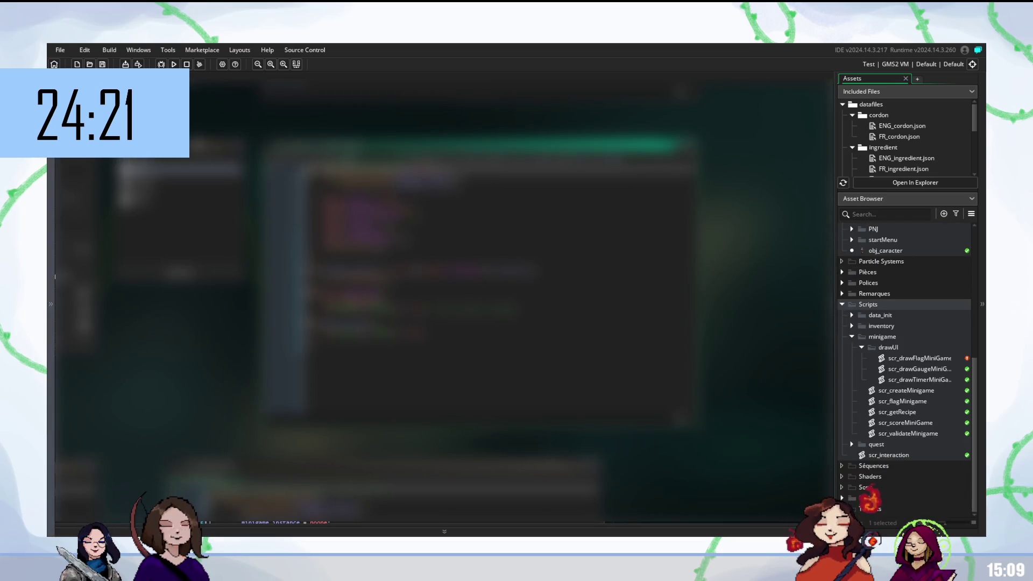